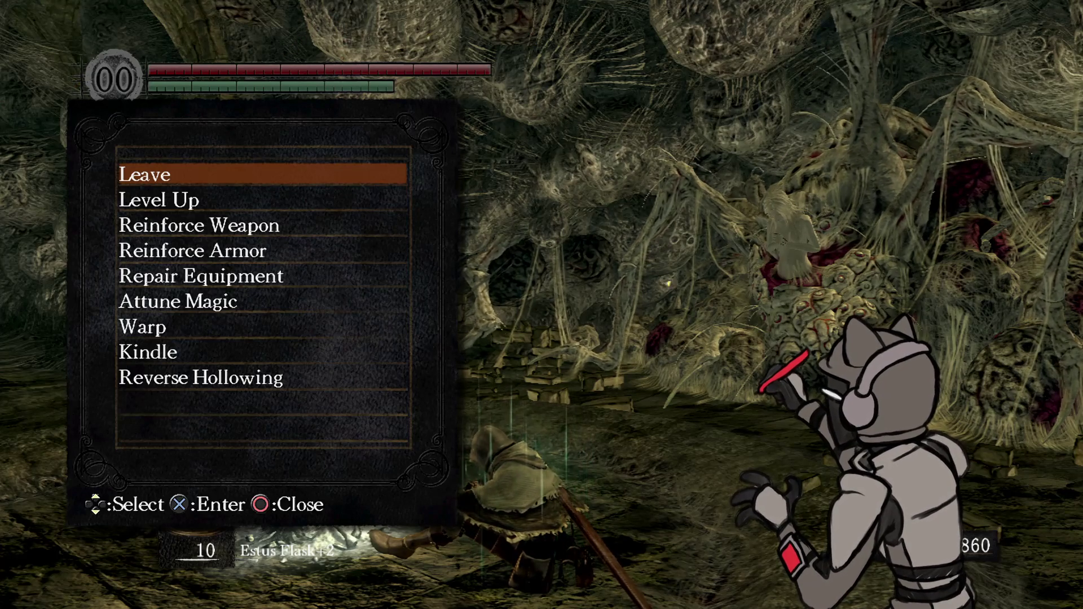
At the bonfire, raise Vitality from 23 to 24 and confirm the level-up to level 52
key(Down)
key(Return)
key(Right)
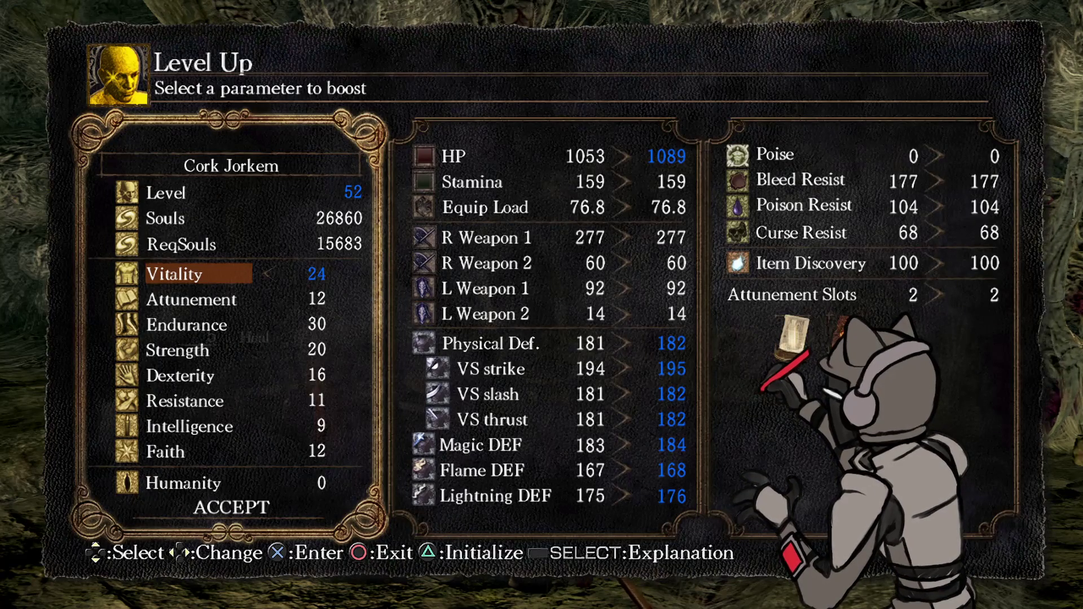
key(Left)
key(Right)
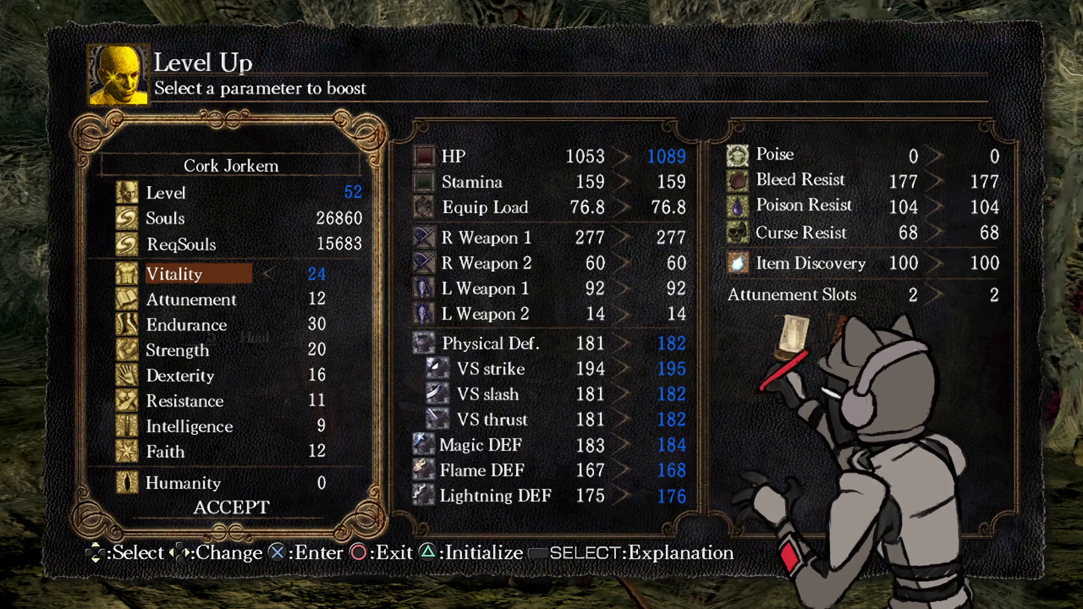
key(Up)
key(Return)
key(Return)
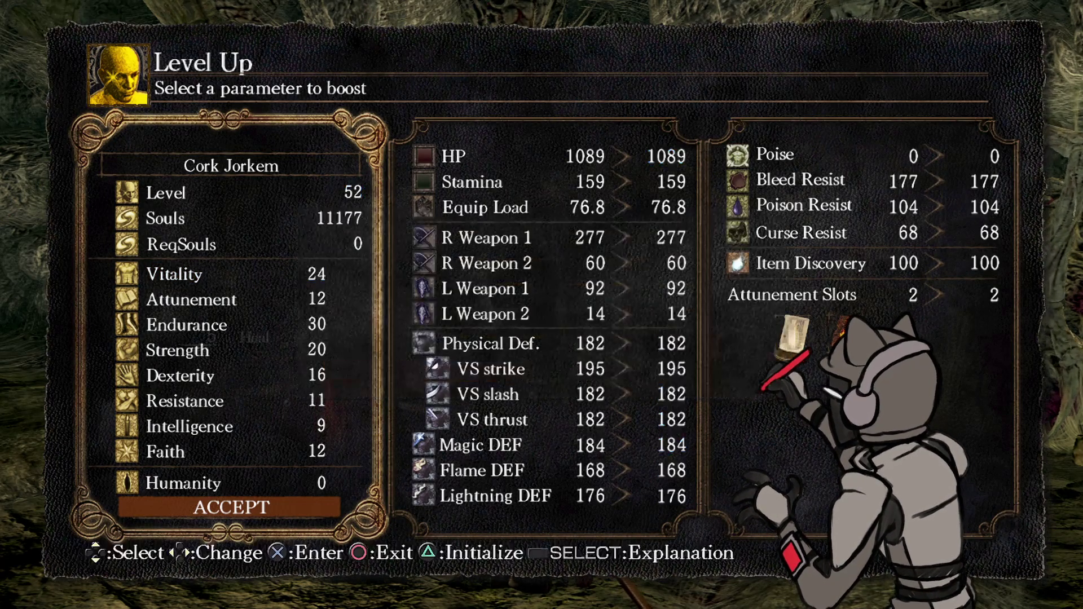
key(Escape)
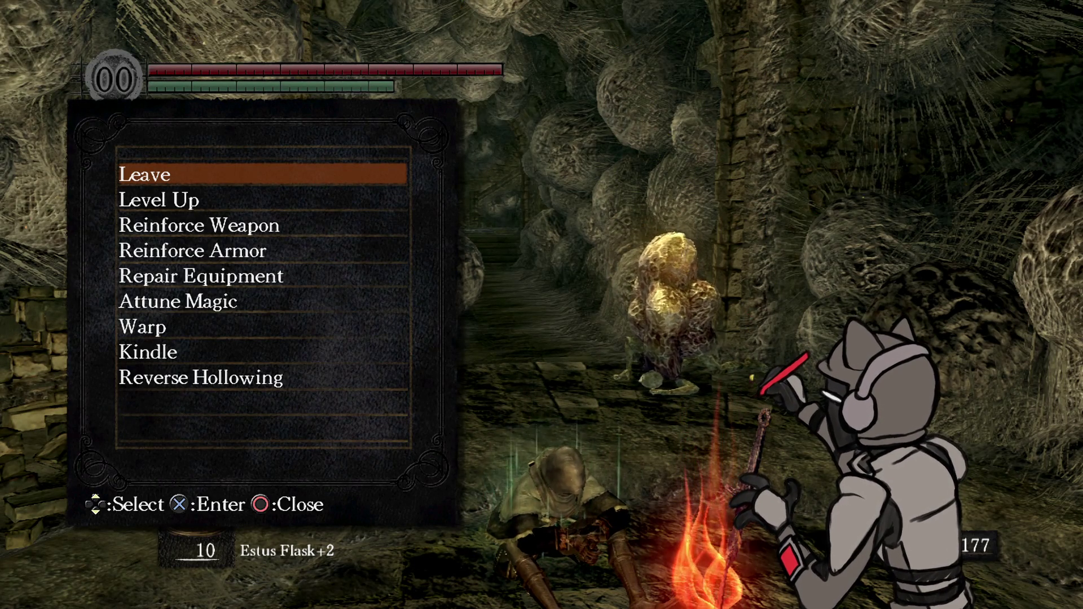
Switch the game to windowed mode, dismiss the controller notification, and refocus the game window
key(alt+Return)
mouse_move(541, 604)
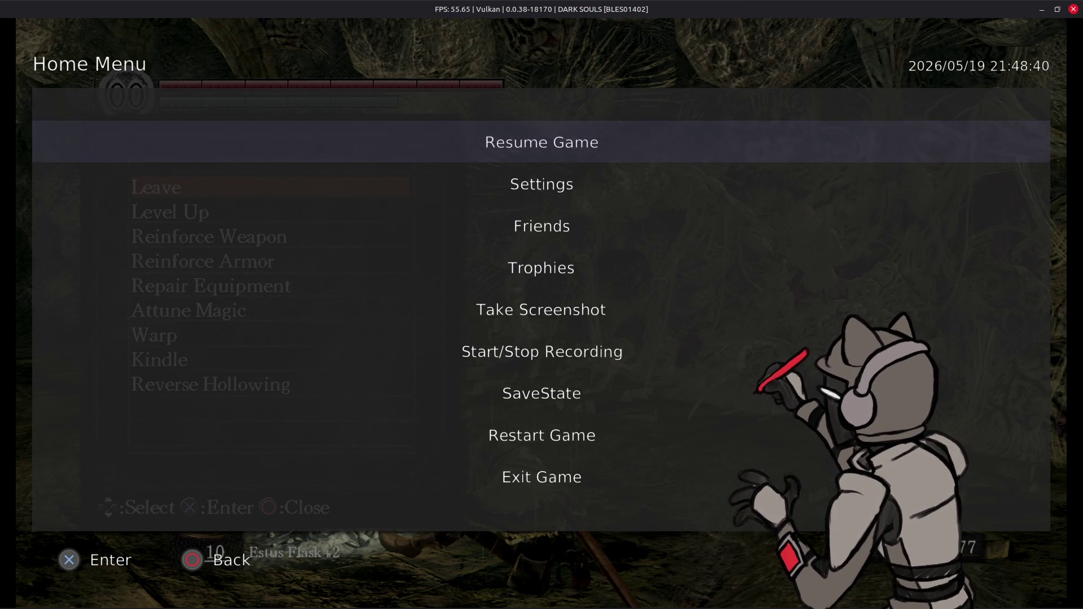
mouse_move(624, 603)
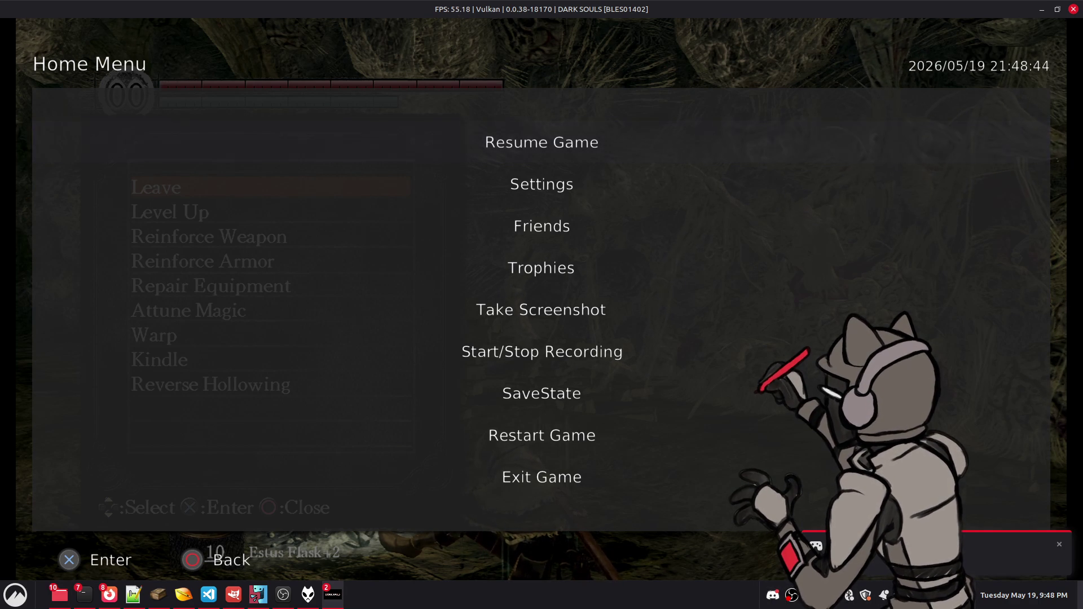
click(773, 599)
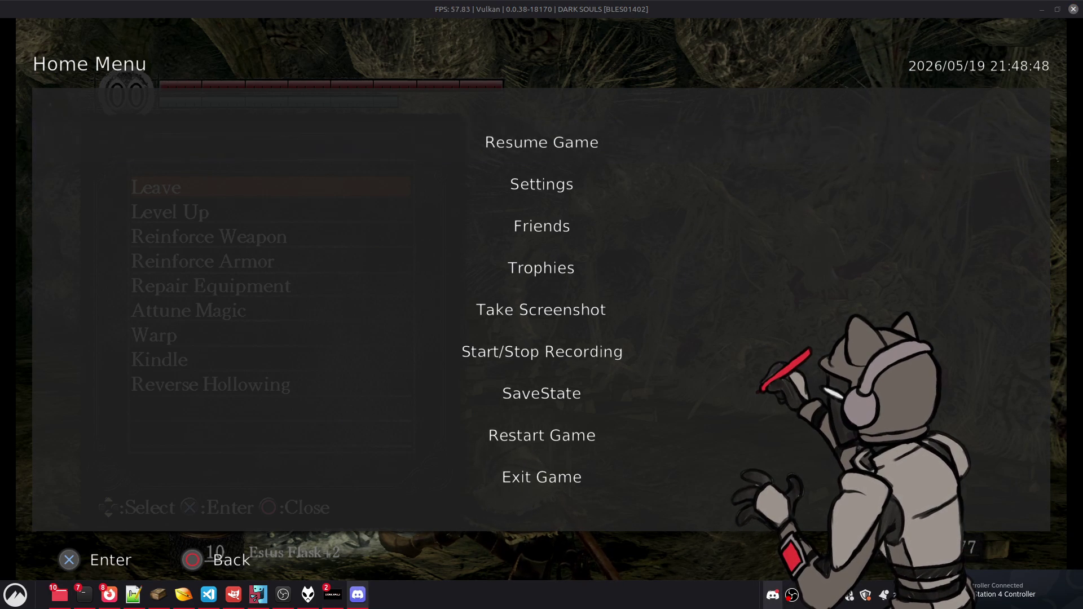
click(1059, 455)
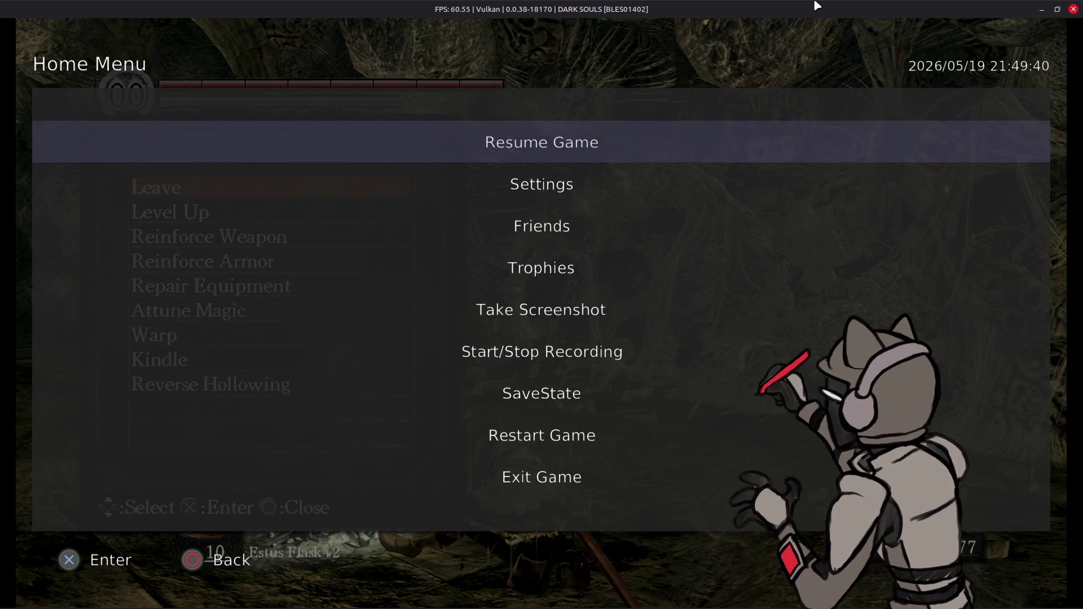
Quit Dark Souls to the title screen via System > Quit Game, continuing in offline mode
key(Return)
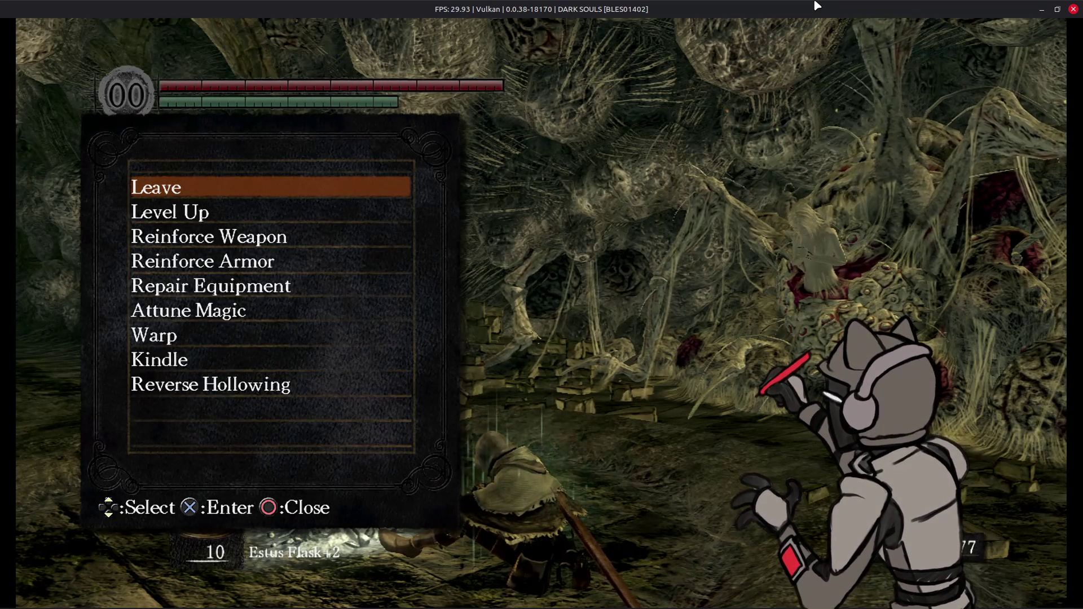
key(x)
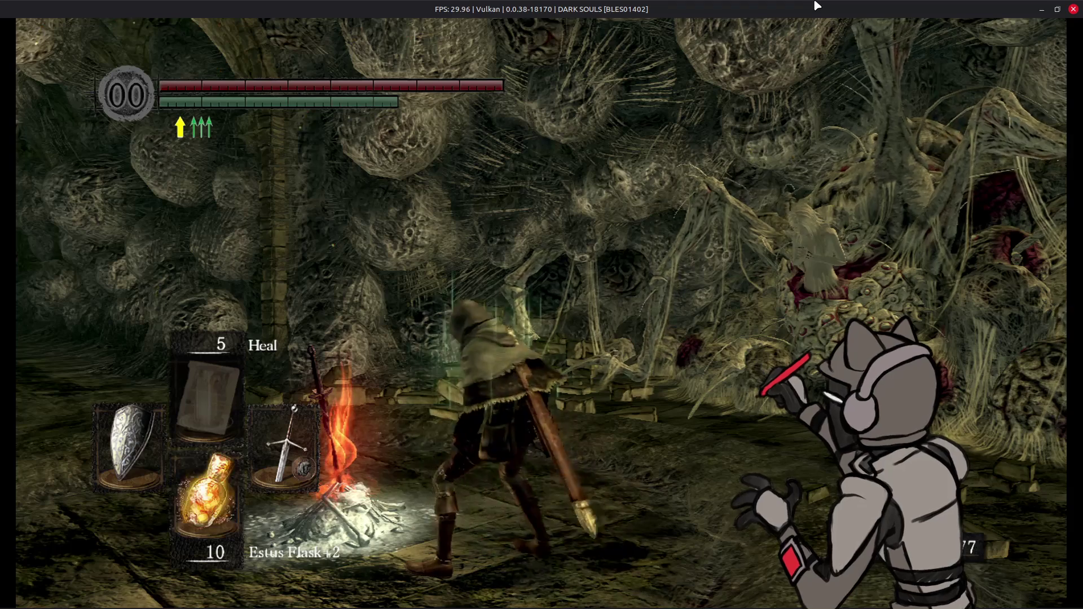
key(Return)
key(Left)
key(x)
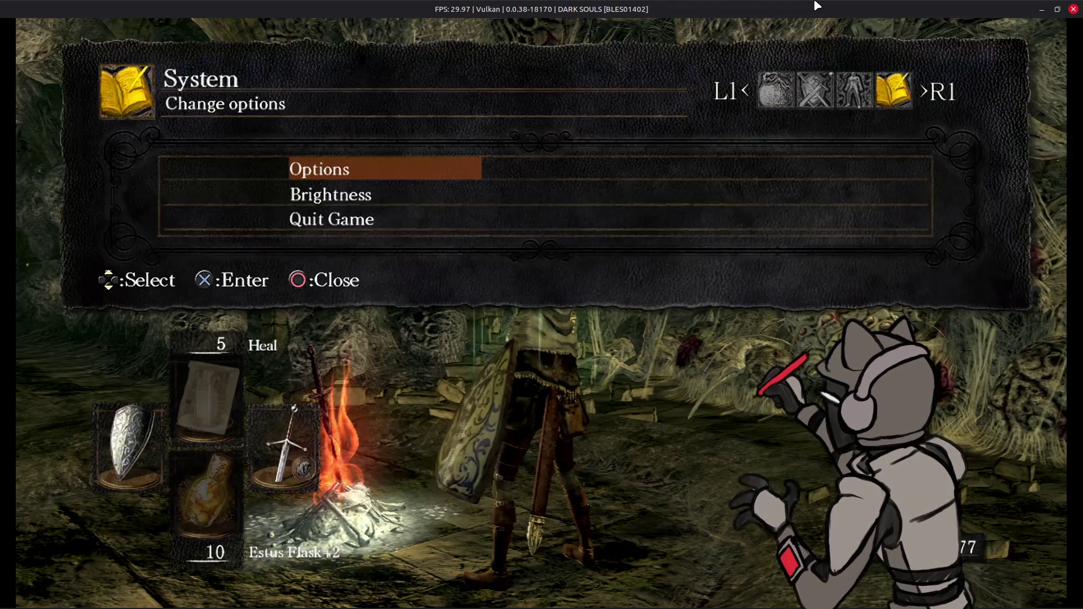
key(Up)
key(x)
key(Left)
key(x)
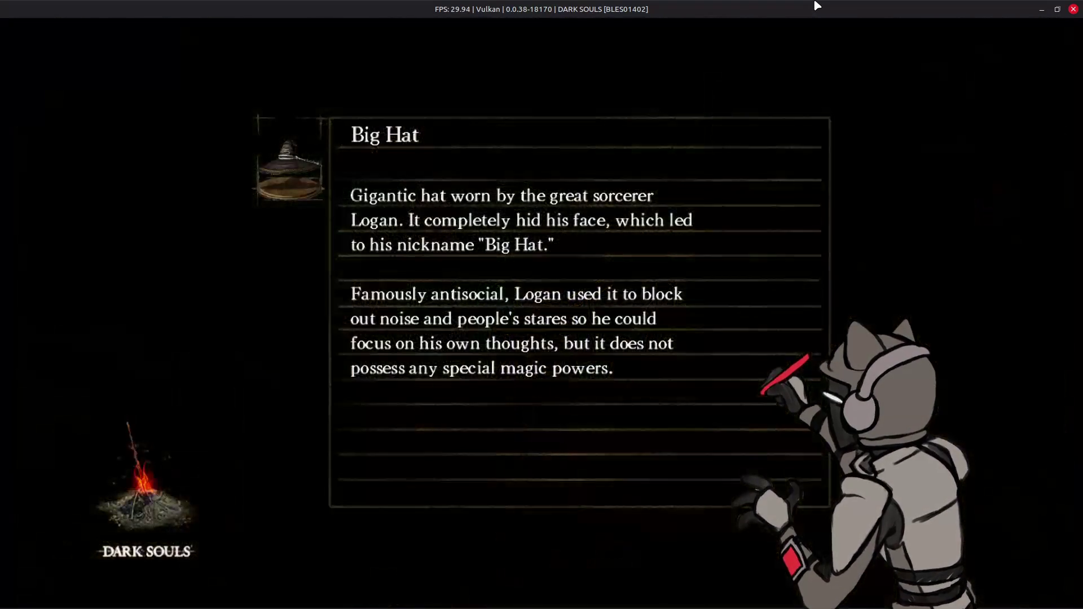
key(x)
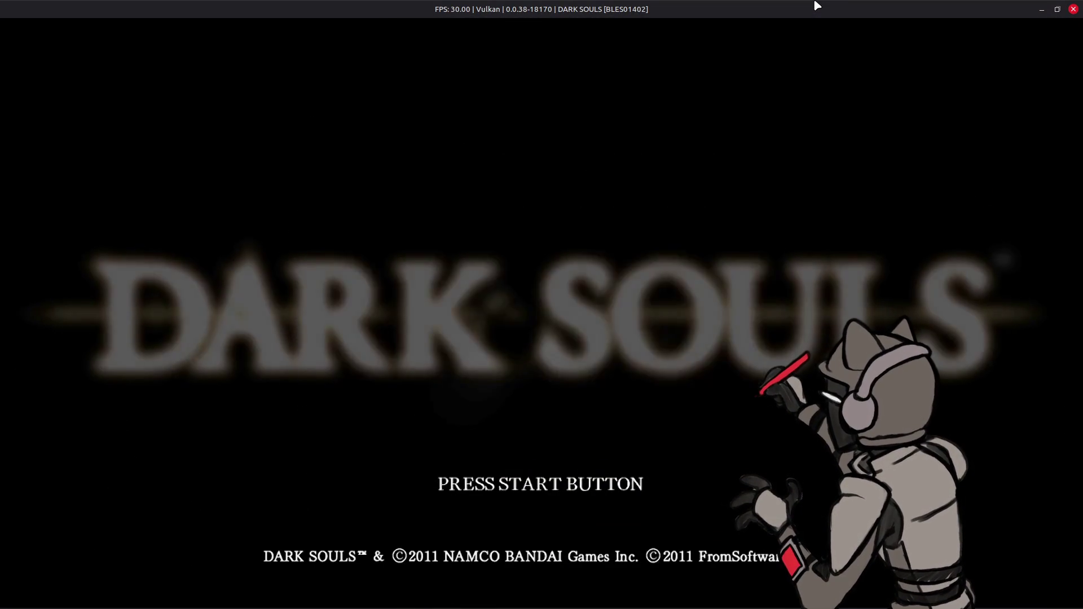
key(x)
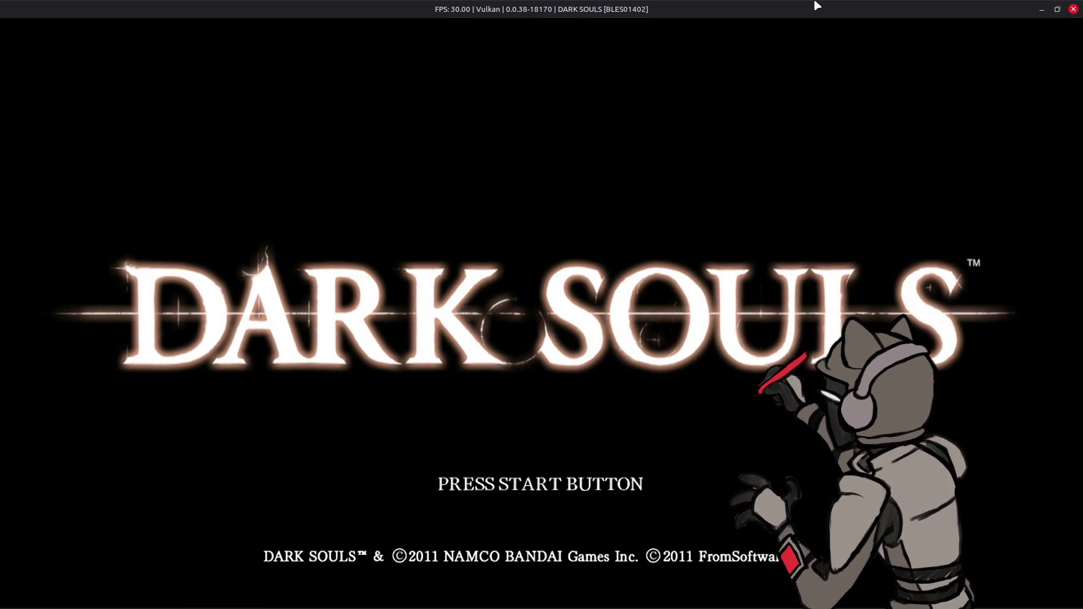
Bring the RPCS3 main window forward and stop the Dark Souls emulation
mouse_move(406, 600)
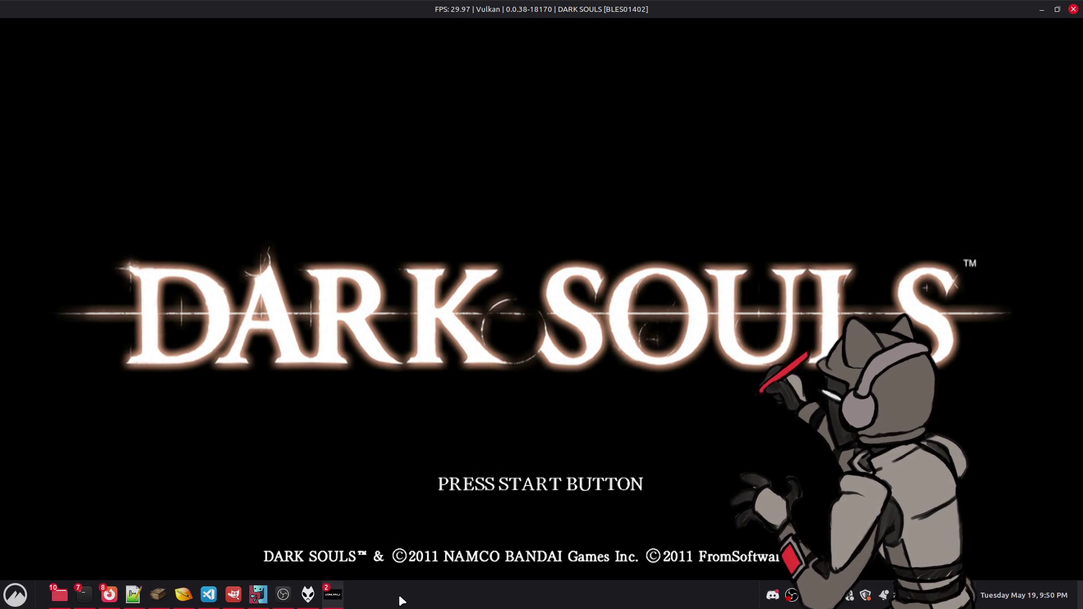
mouse_move(333, 597)
click(265, 536)
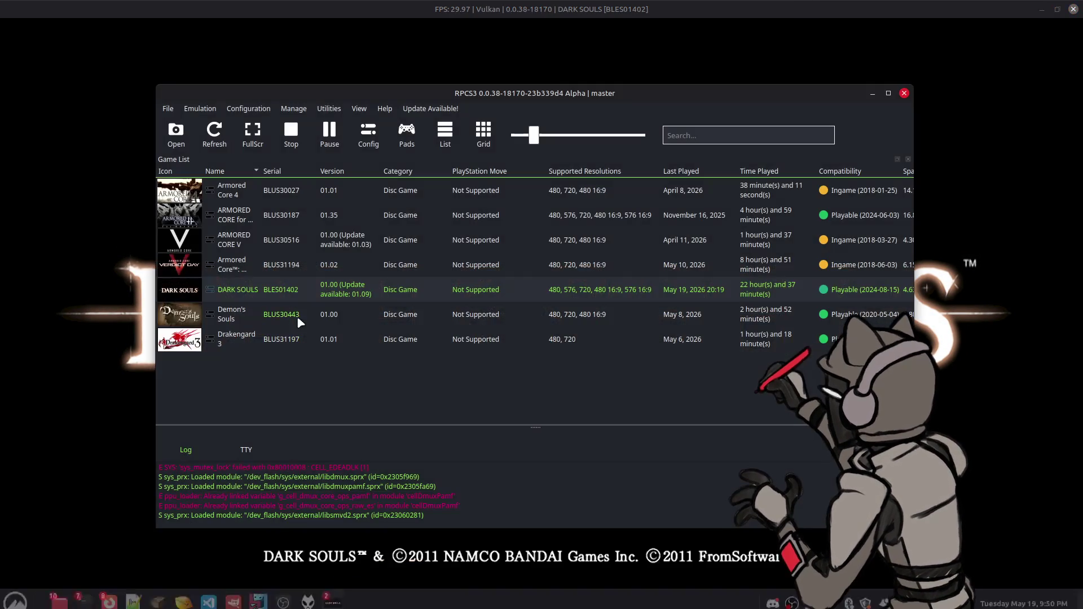
click(295, 144)
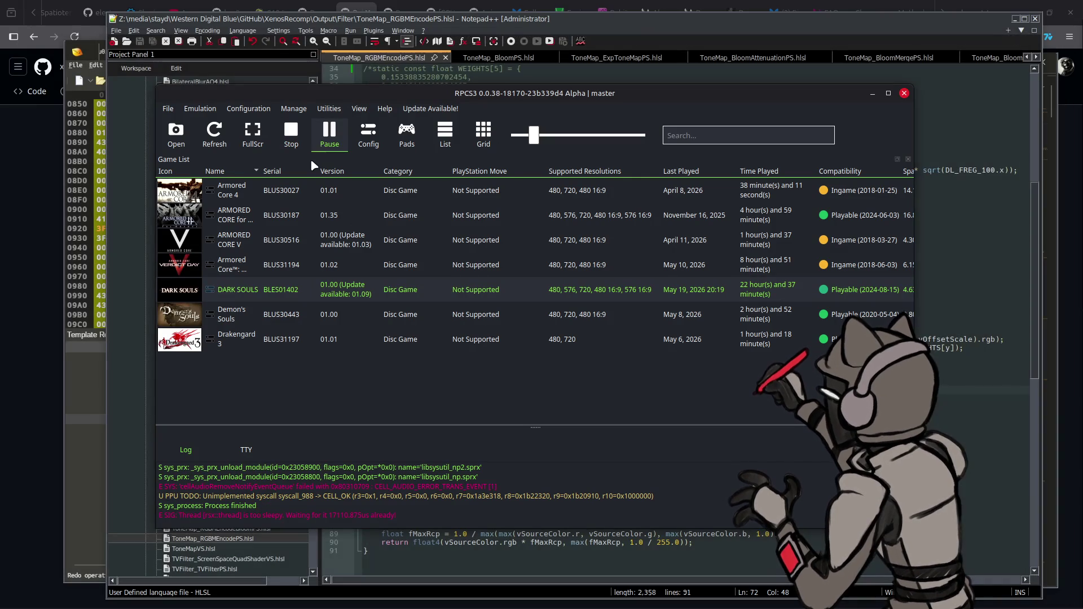
Exit RPCS3 through File > Exit and close the 0.0.38-18170 folder window
click(165, 108)
click(237, 311)
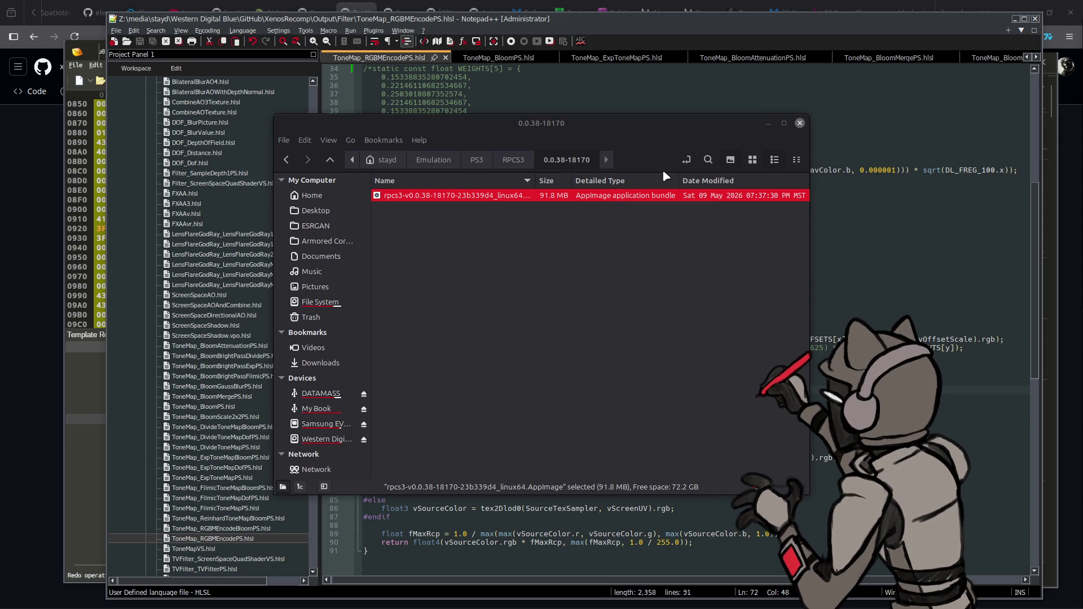
click(800, 123)
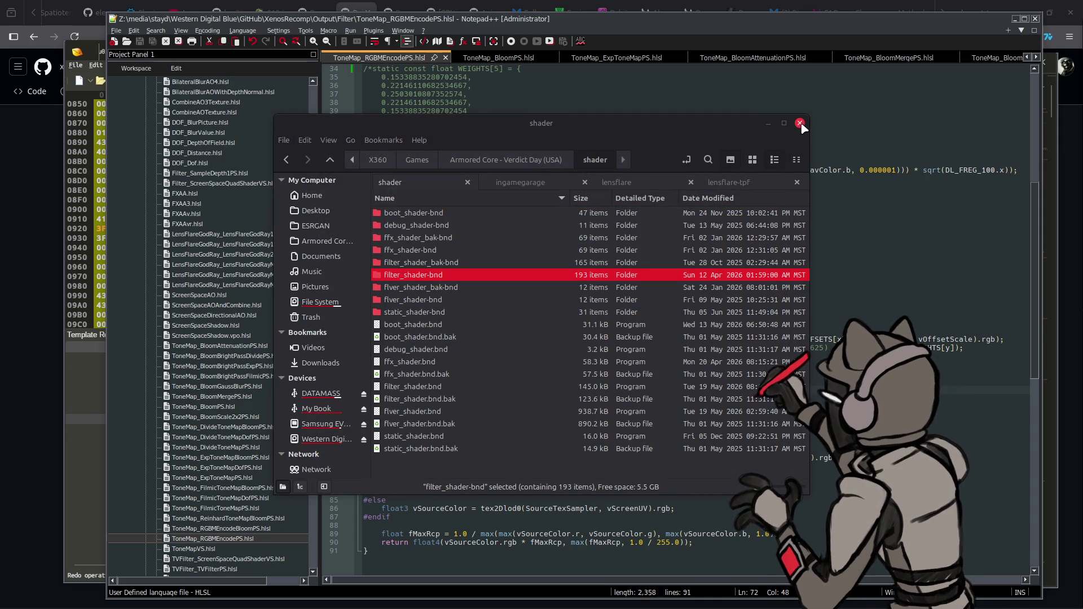
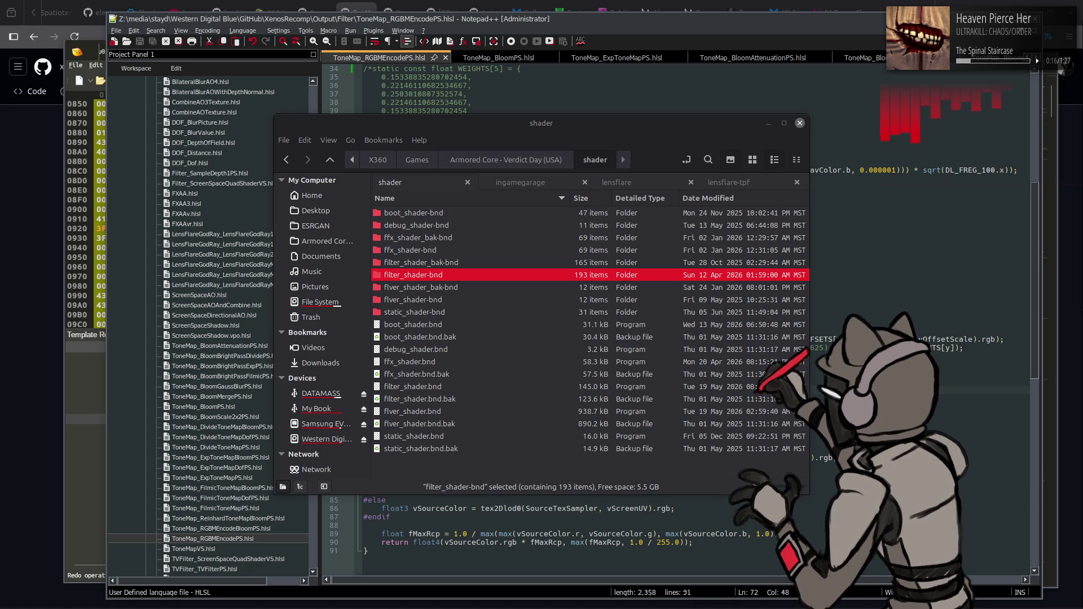
Leave the Nemo 'shader' folder window and return to ToneMap_RGBMEncodePS.hlsl in Notepad++
mouse_move(791, 327)
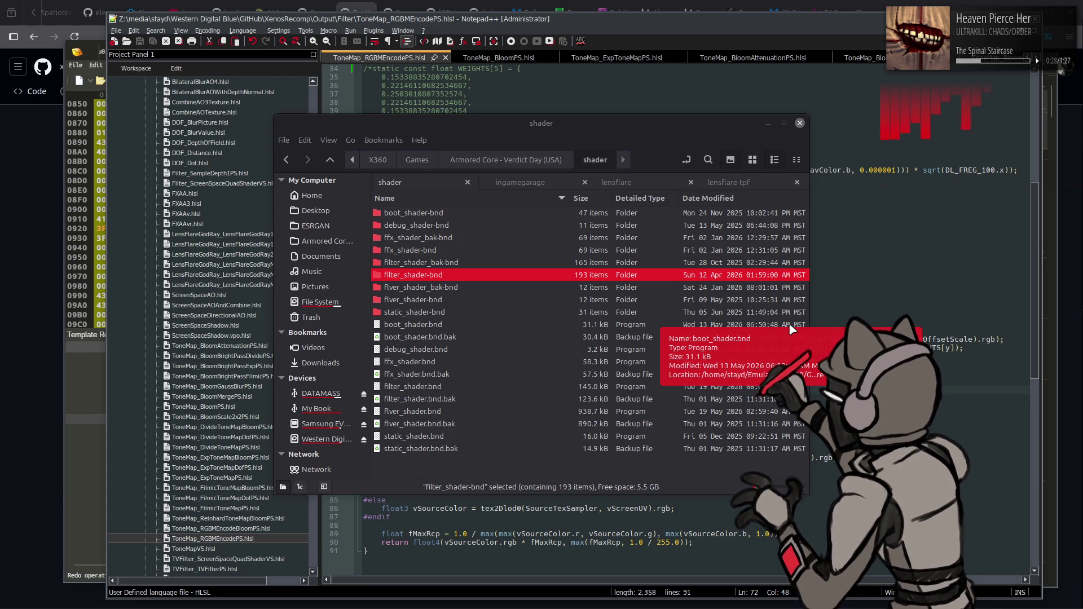
key(alt+Tab)
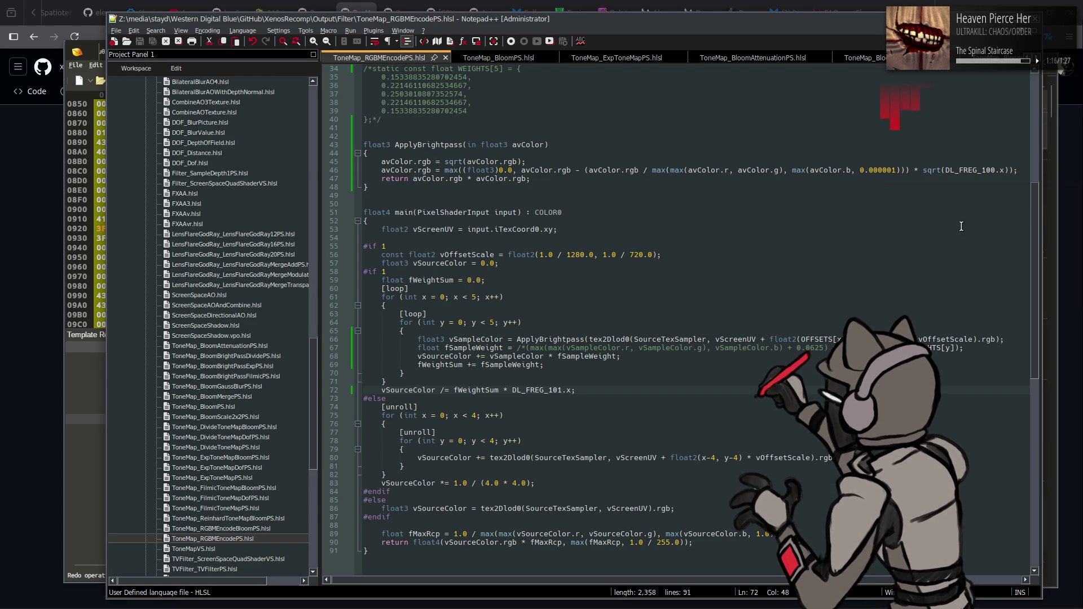
Open ToneMap_BloomPS.hlsl from Project Panel 1 in its own Notepad++ tab
click(714, 282)
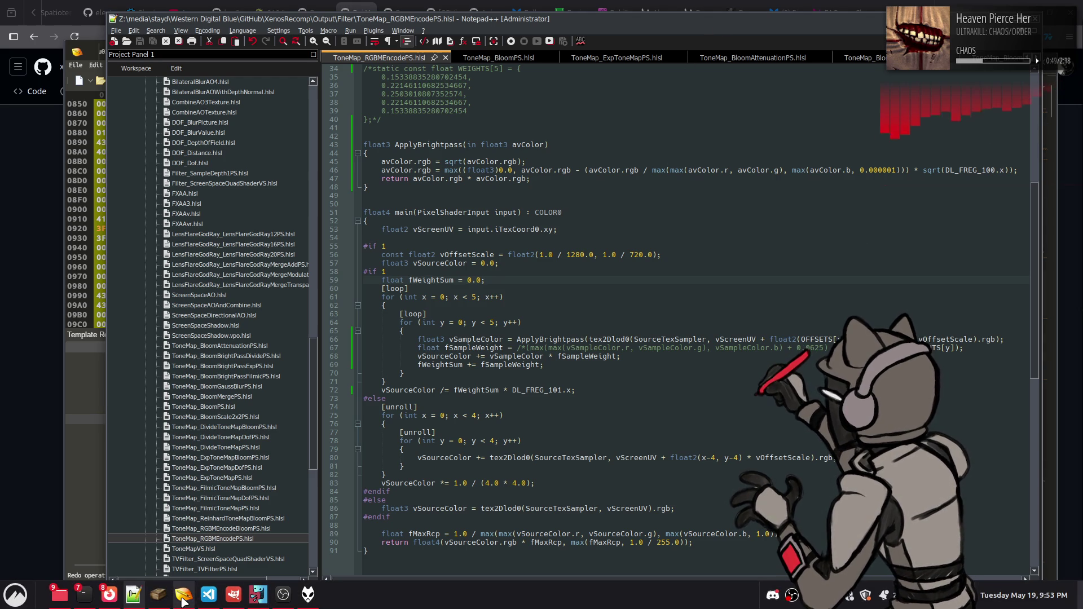
mouse_move(183, 601)
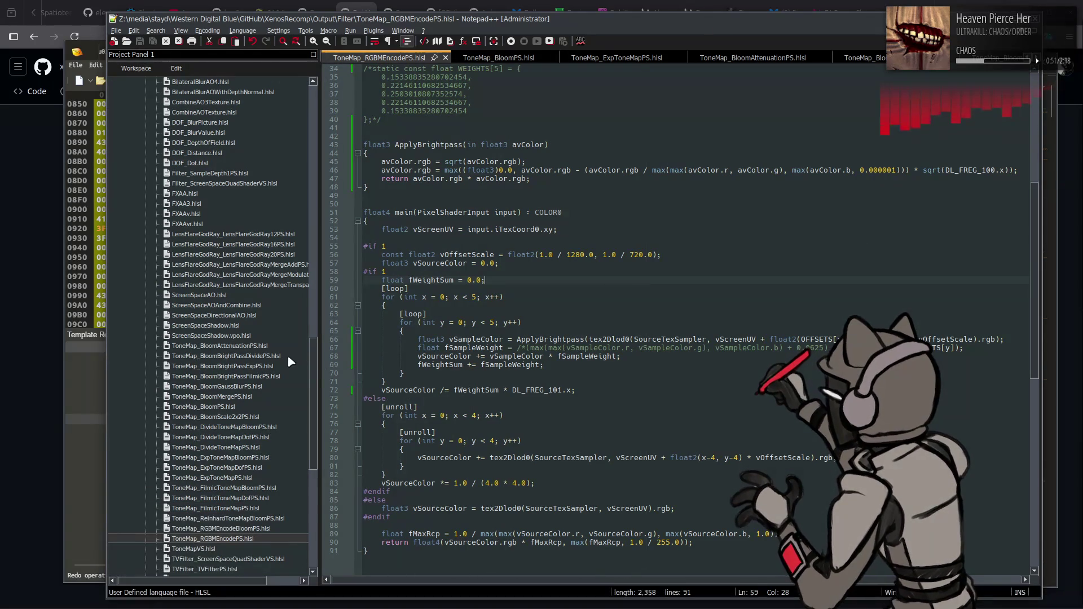
double_click(221, 407)
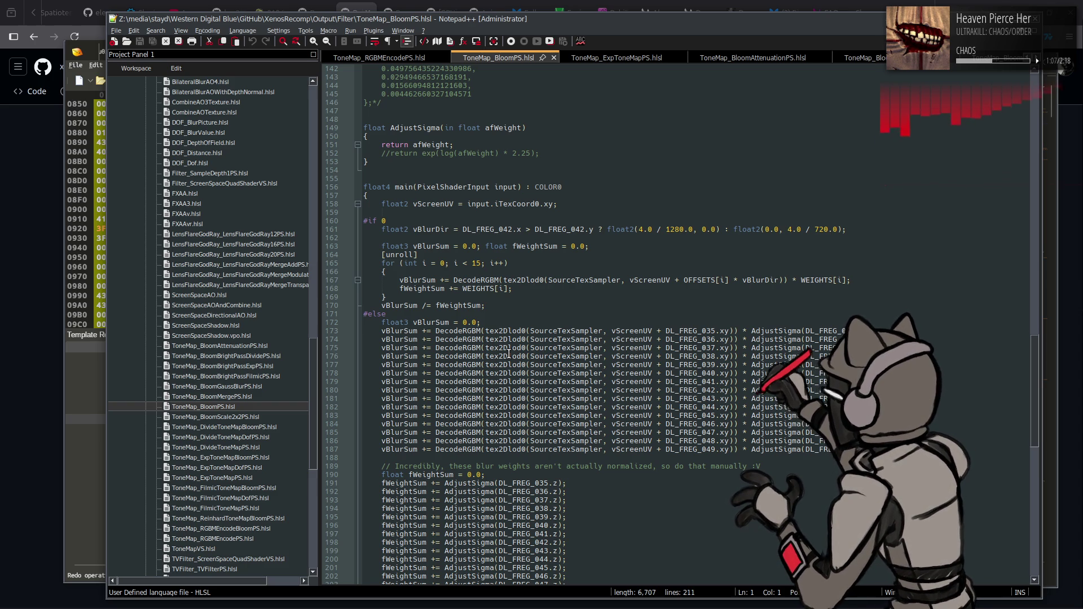
Scroll through ToneMap_BloomPS.hlsl to line 160 and select the 0 in '#if 0'
scroll(509, 353, up, 20)
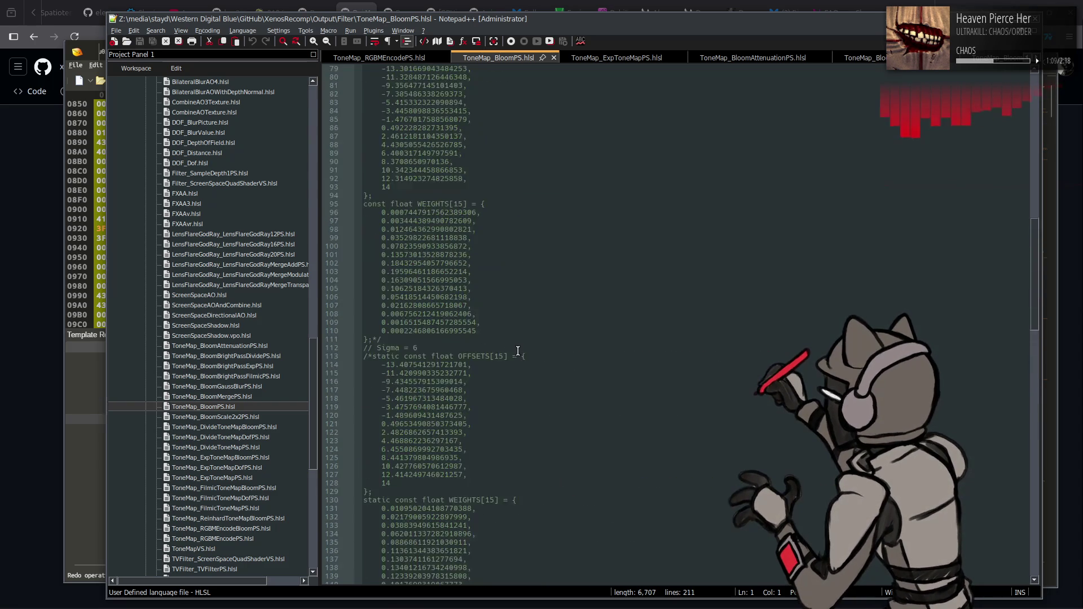
scroll(637, 315, up, 6)
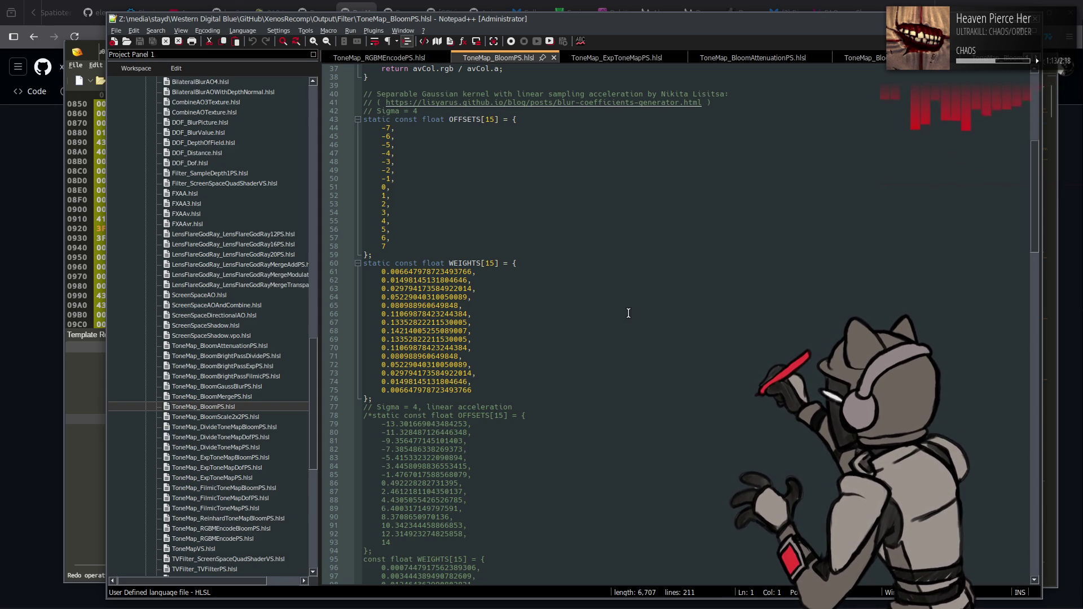
scroll(628, 313, up, 4)
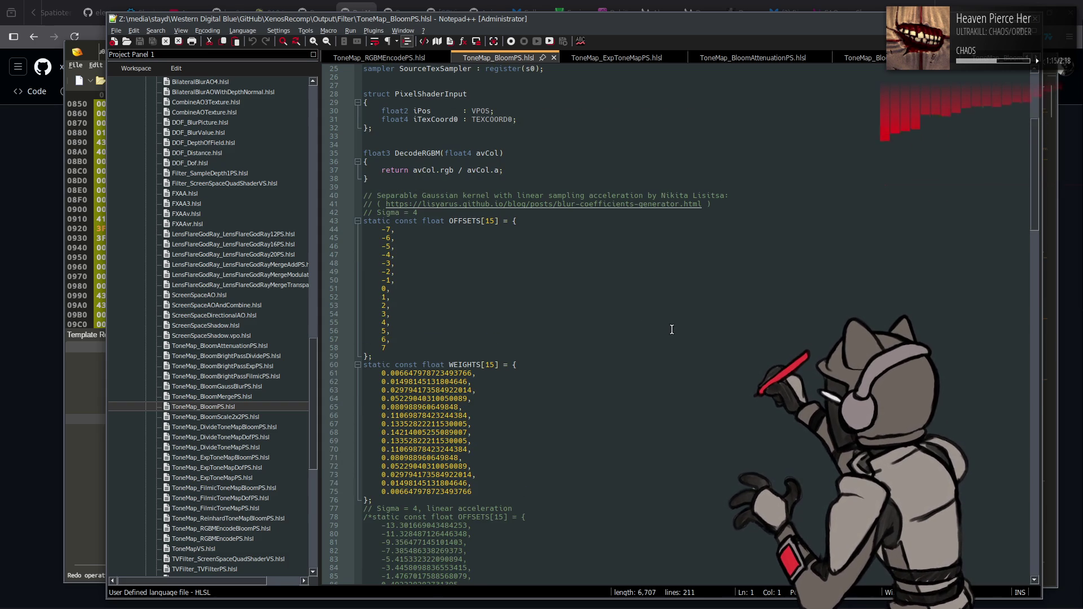
scroll(674, 333, down, 3)
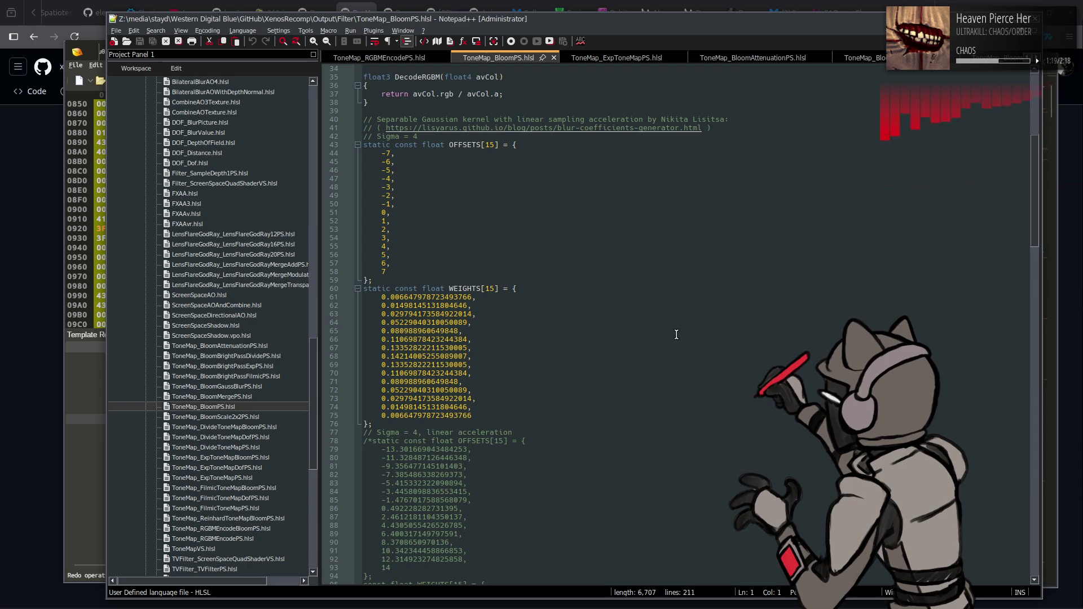
scroll(676, 335, down, 3)
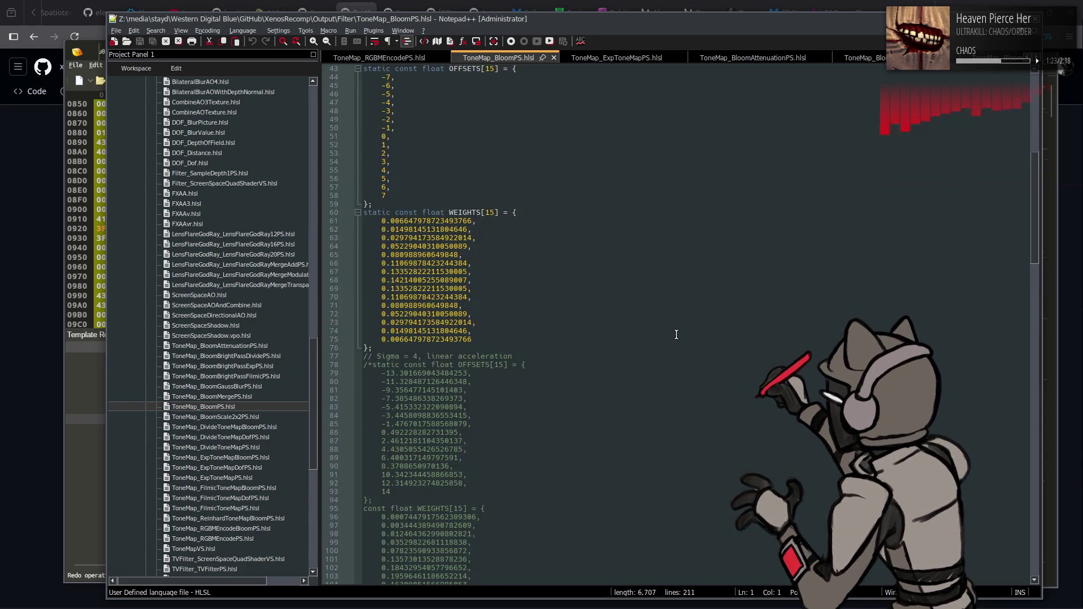
scroll(676, 335, up, 5)
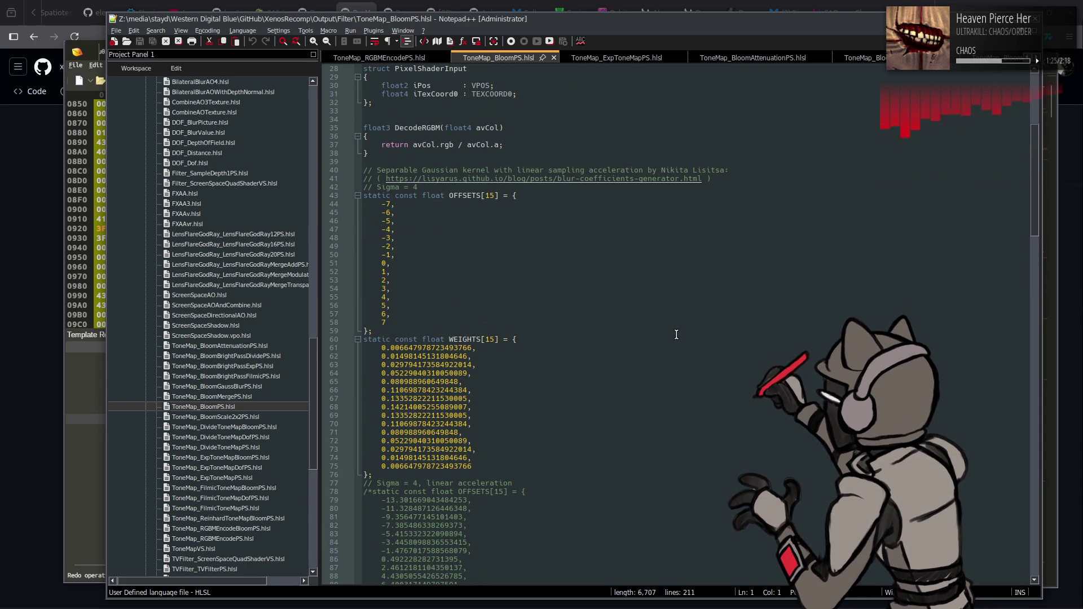
scroll(676, 334, down, 1)
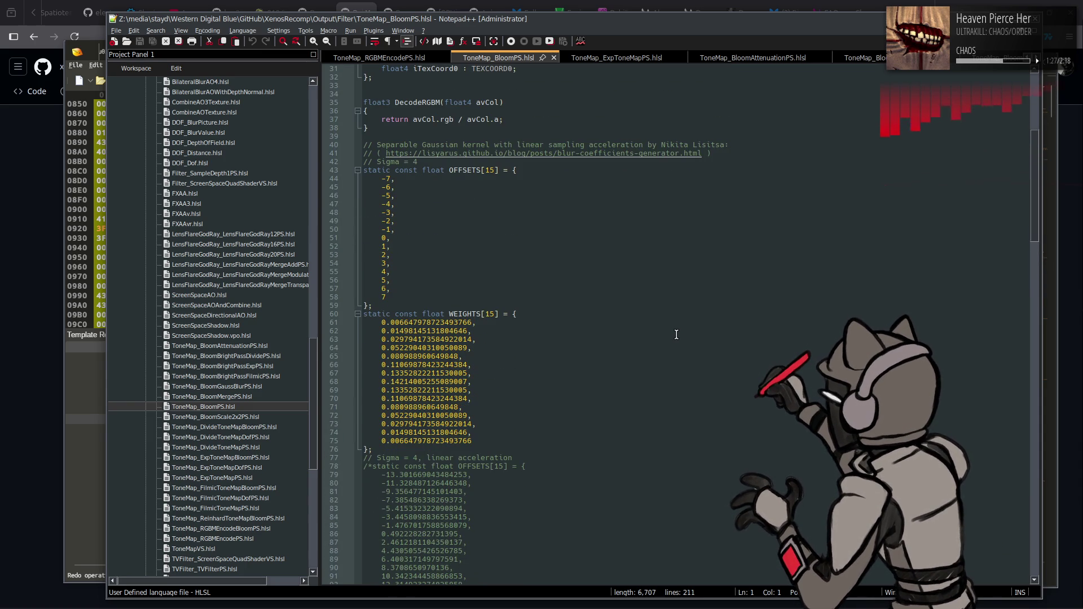
scroll(677, 335, down, 15)
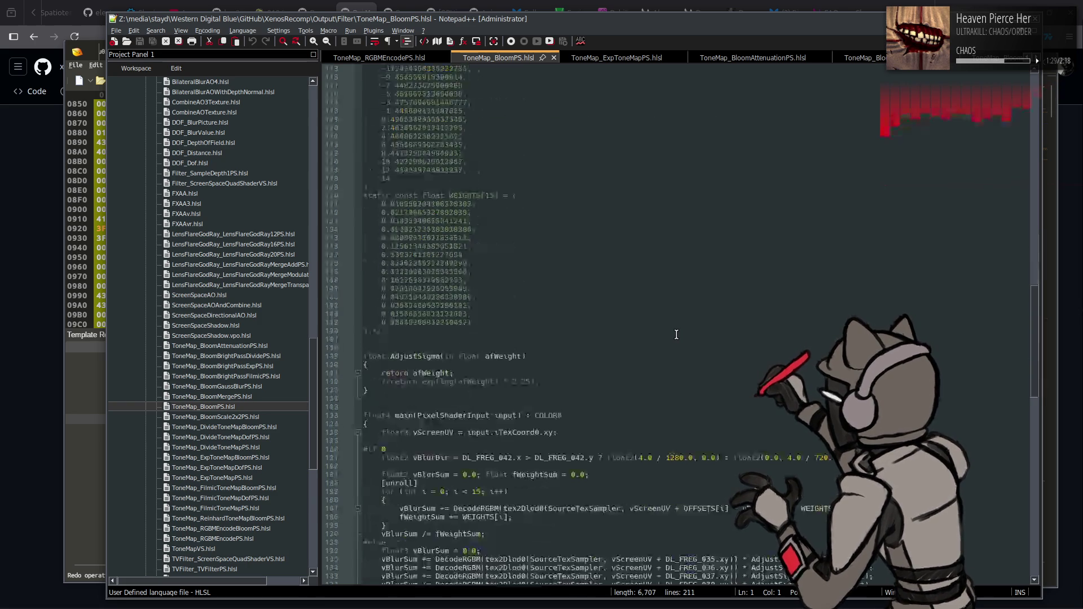
scroll(676, 334, down, 12)
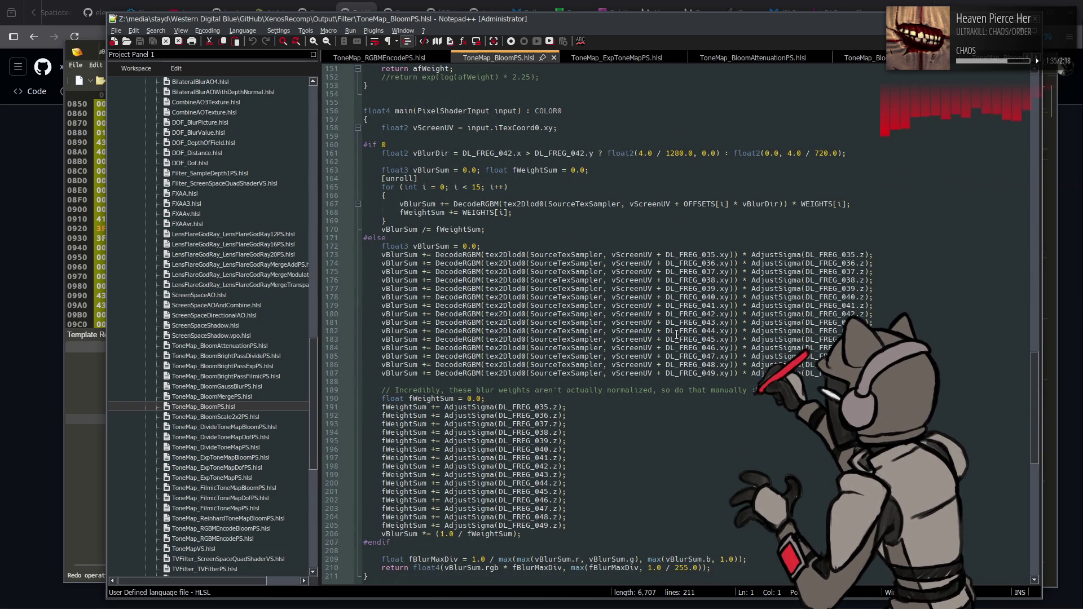
scroll(676, 335, up, 3)
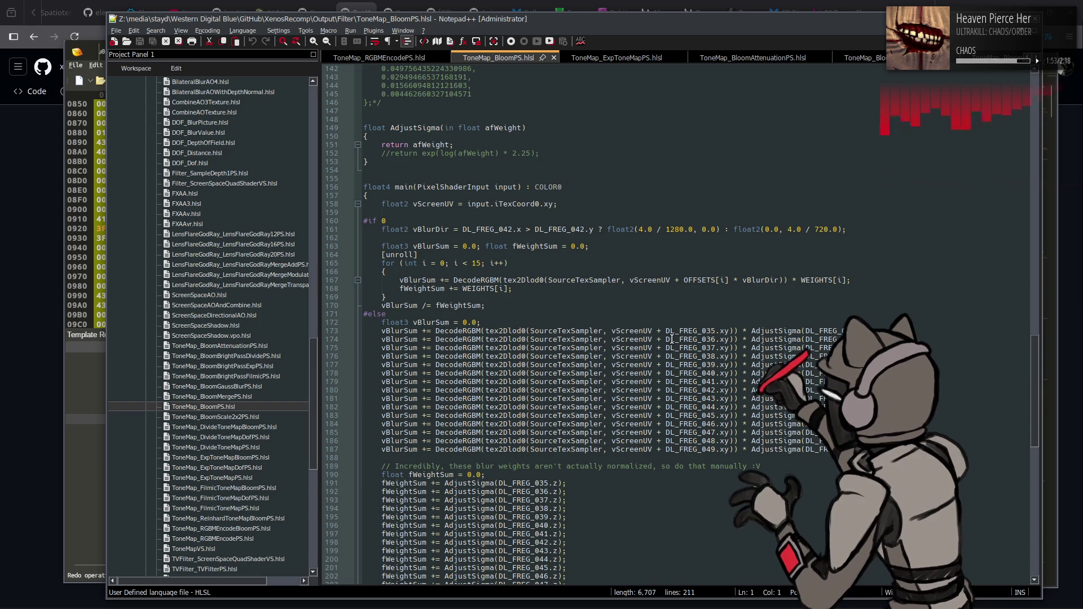
scroll(674, 337, up, 20)
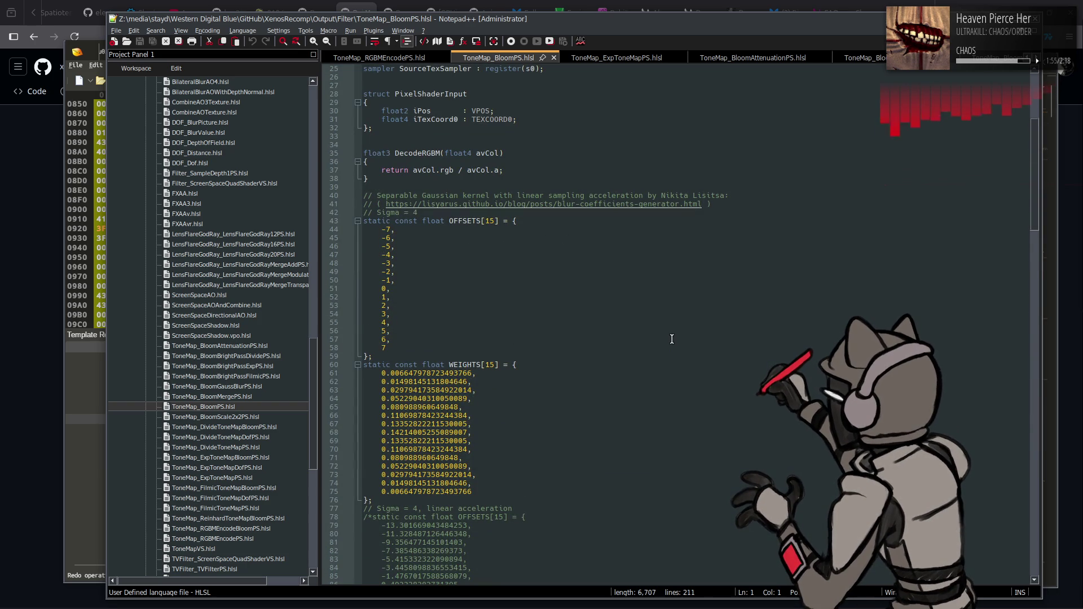
scroll(671, 338, down, 20)
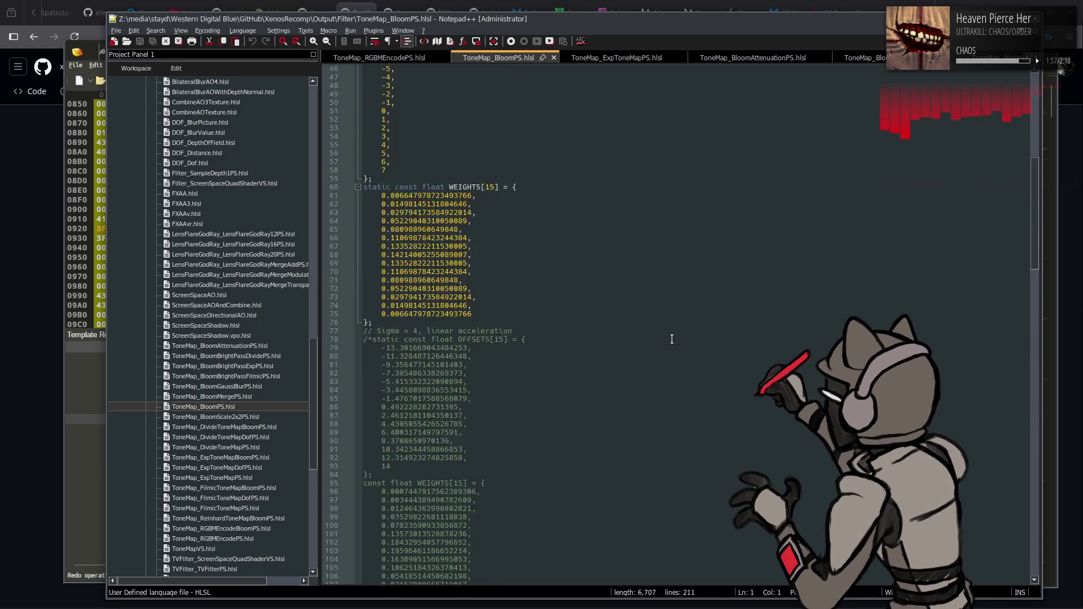
scroll(672, 338, down, 10)
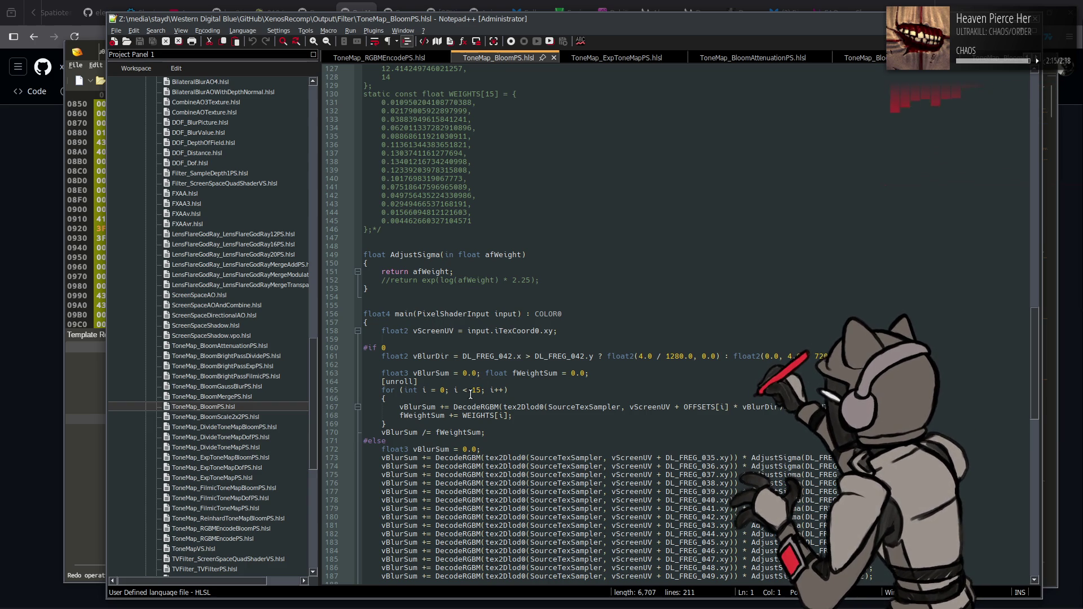
double_click(412, 347)
Change the directive to '#if 1' and rerun the previous shader compile command in cmd
text(1)
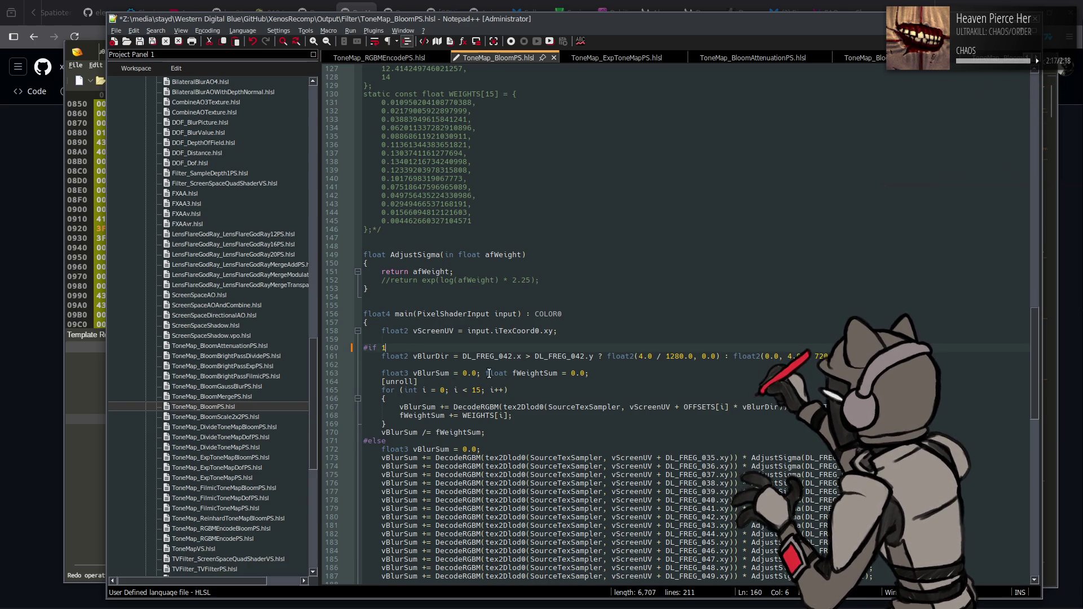
mouse_move(90, 597)
click(589, 536)
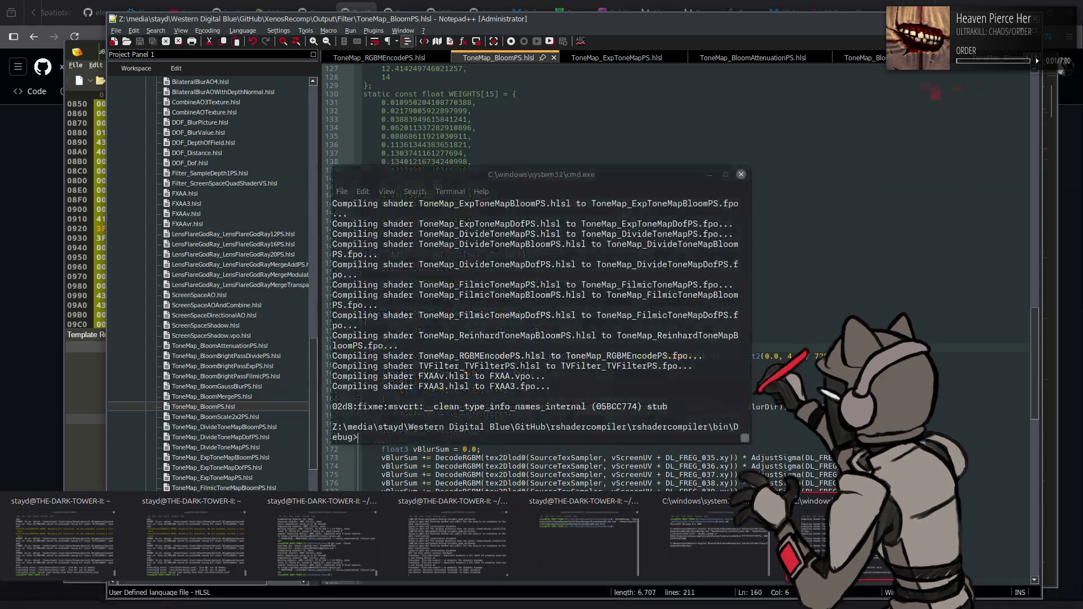
key(Up)
key(Return)
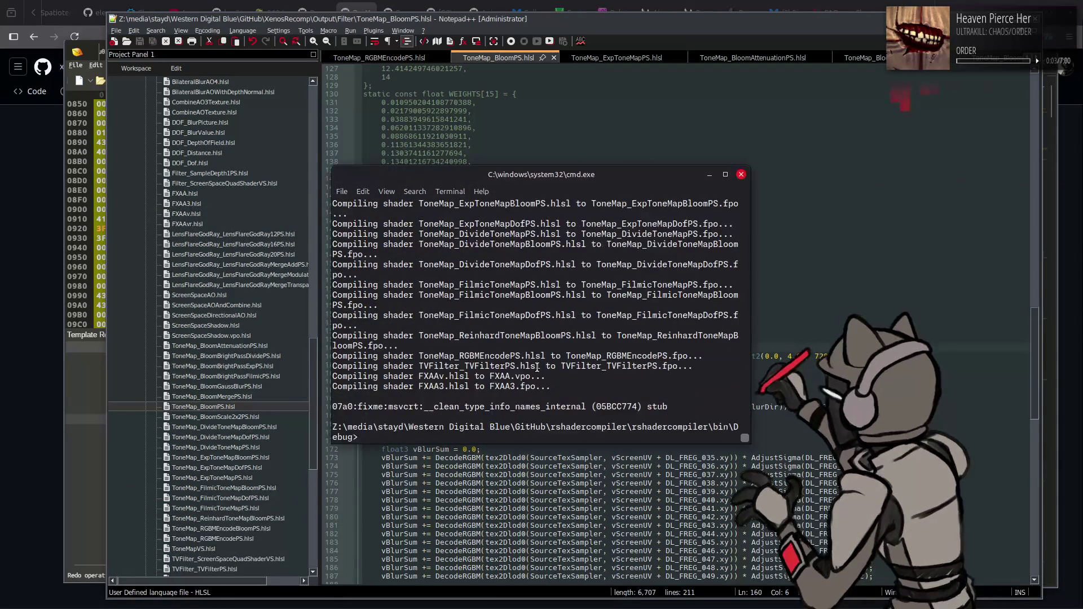
Repack the filter_shader-bnd folder with YabberExtended and bring up the Xenia Edge folder
key(alt+Tab)
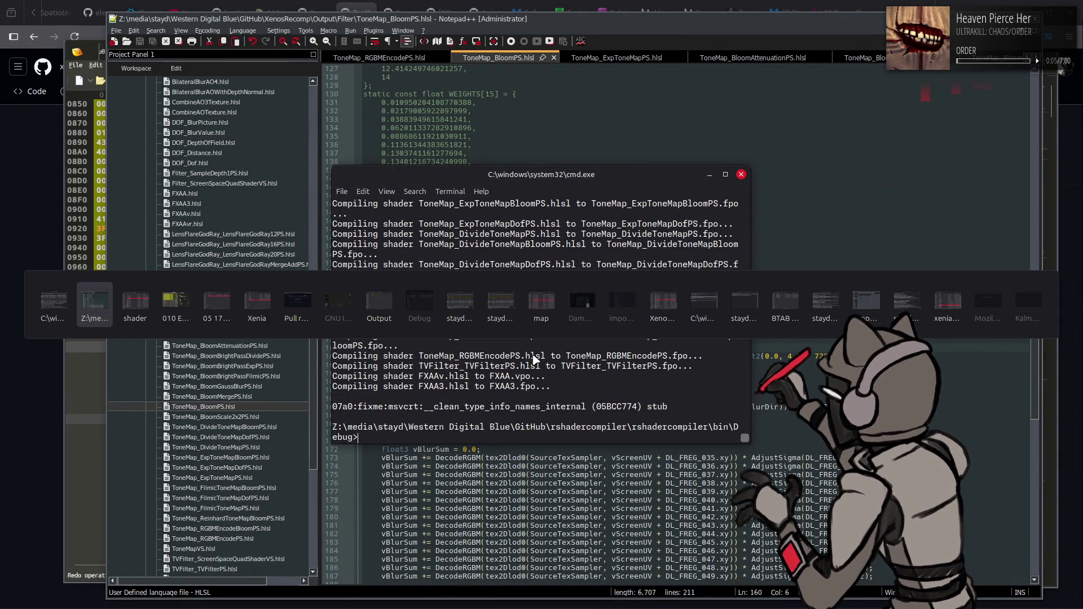
key(alt+Tab)
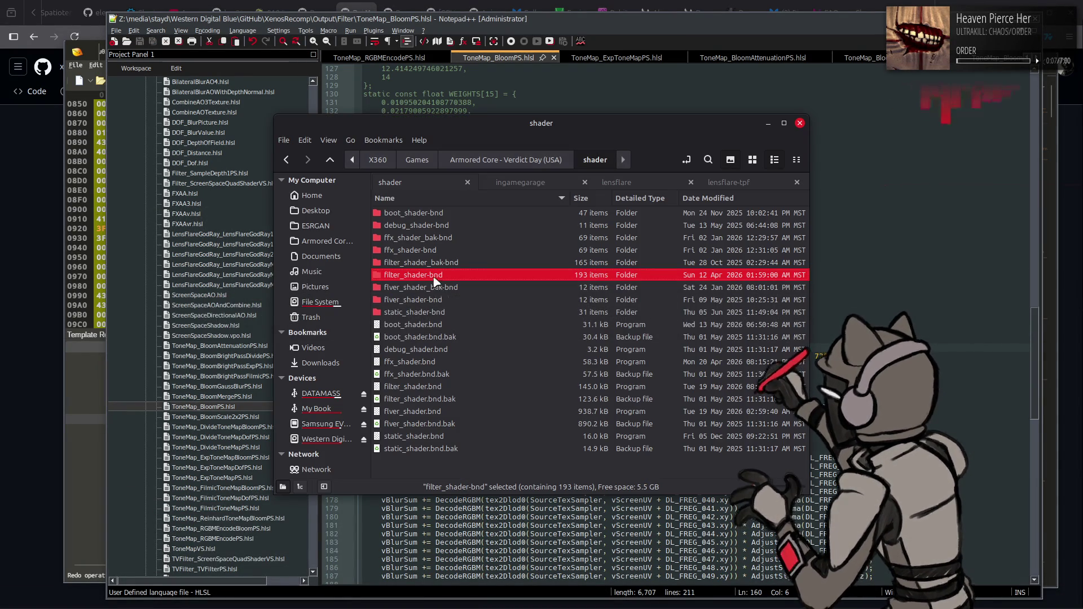
right_click(435, 278)
click(605, 364)
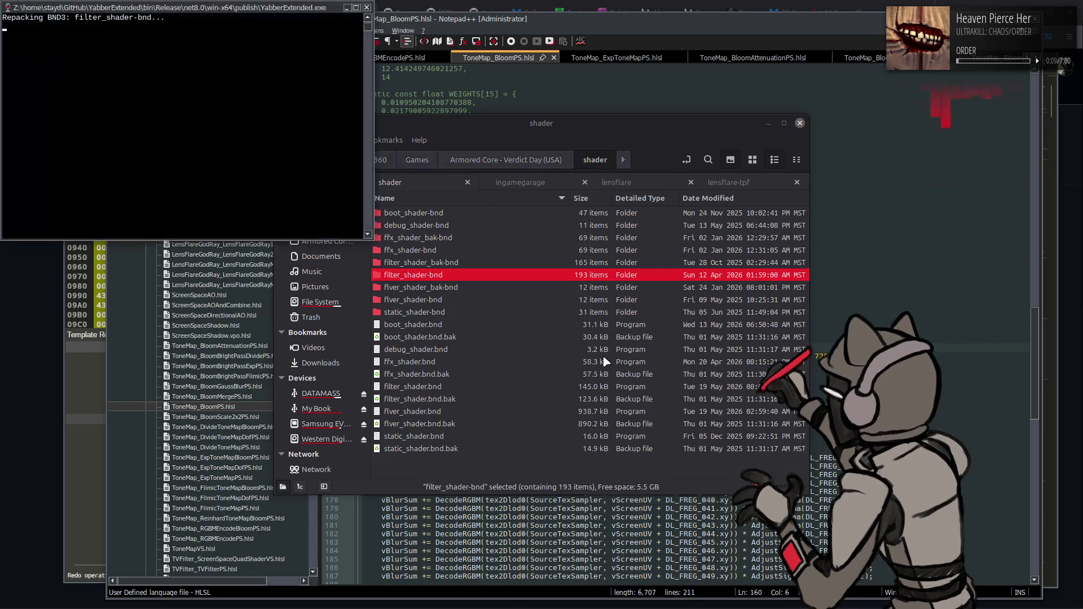
key(alt+Tab)
key(alt+Tab)
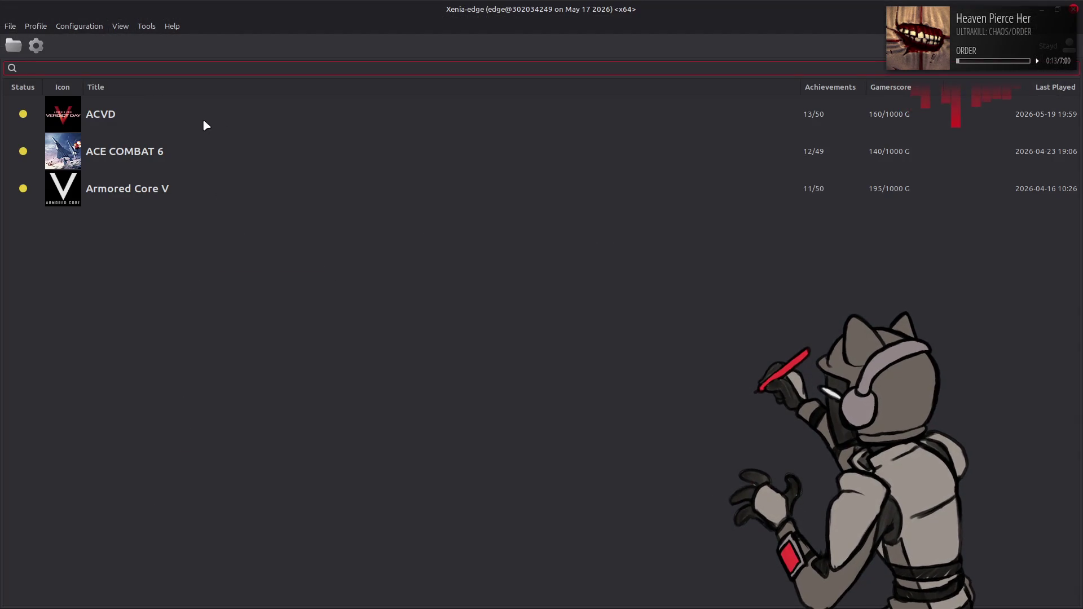
Launch Armored Core: Verdict Day in Xenia and apply its Performance Settings
double_click(203, 120)
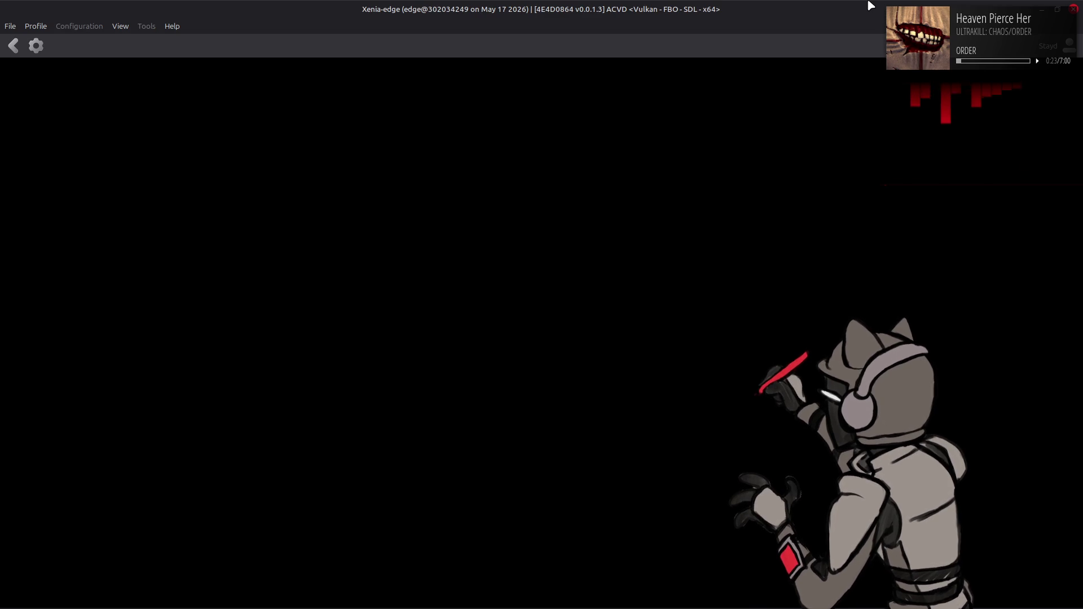
key(F1)
key(Down)
key(Down)
key(Down)
key(Down)
key(Return)
key(Escape)
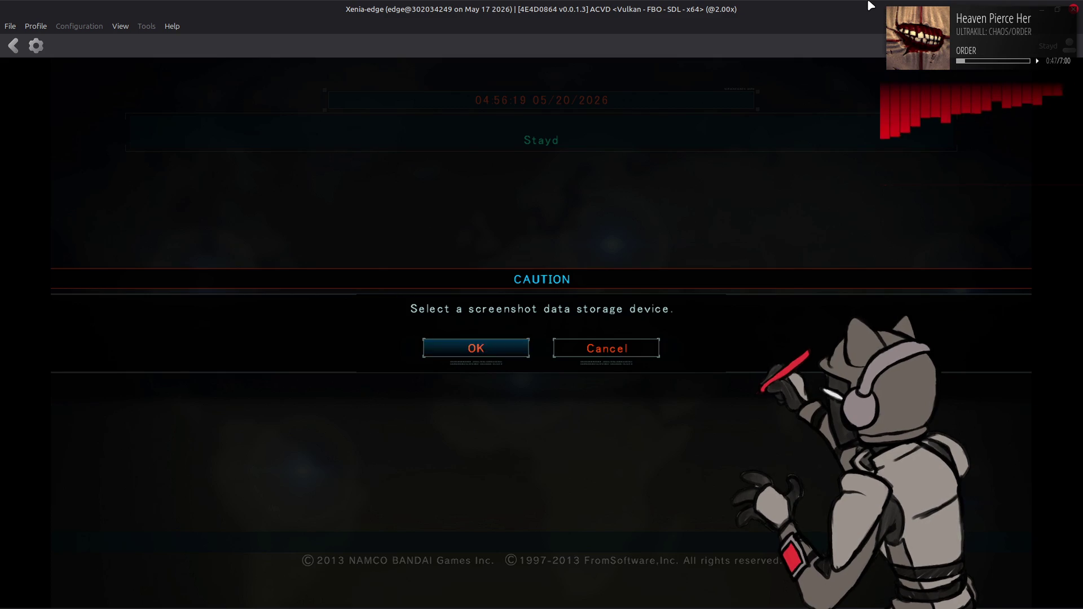
Accept the screenshot storage caution and switch back to the GitHub pull requests page
key(Return)
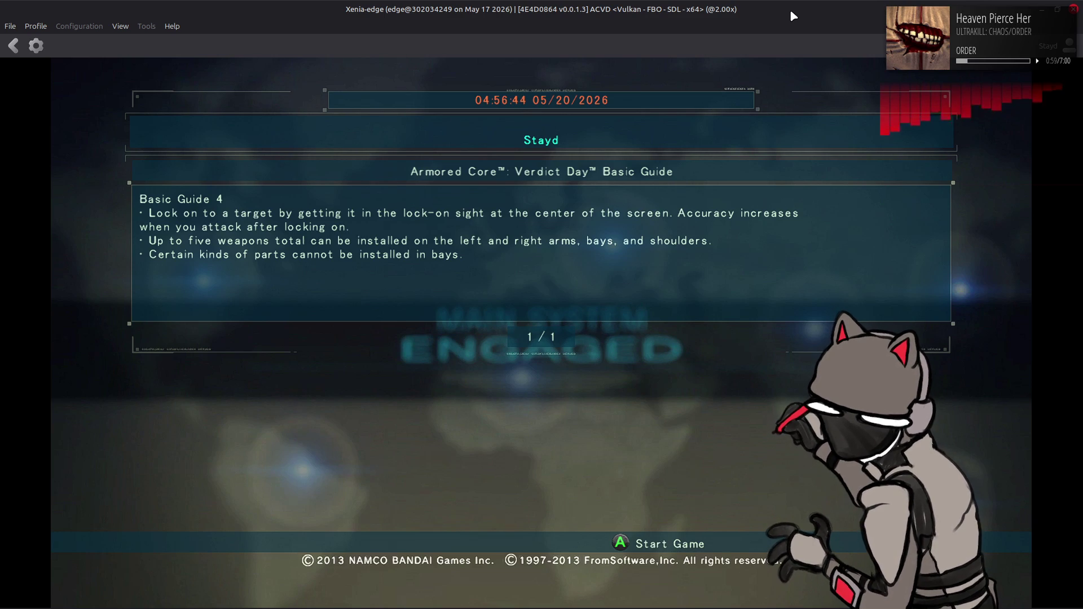
key(alt+Tab)
key(Tab)
key(Tab)
key(Tab)
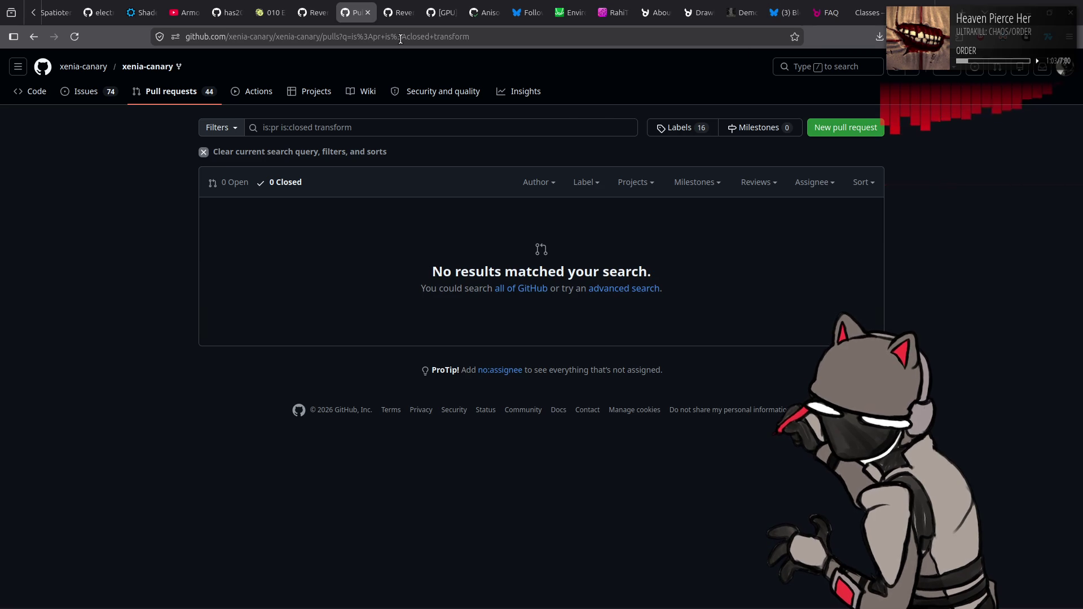
In a new tab, search 'gpu gems atmospheric scattering' and open the NVIDIA Chapter 16 result
right_click(355, 8)
click(374, 12)
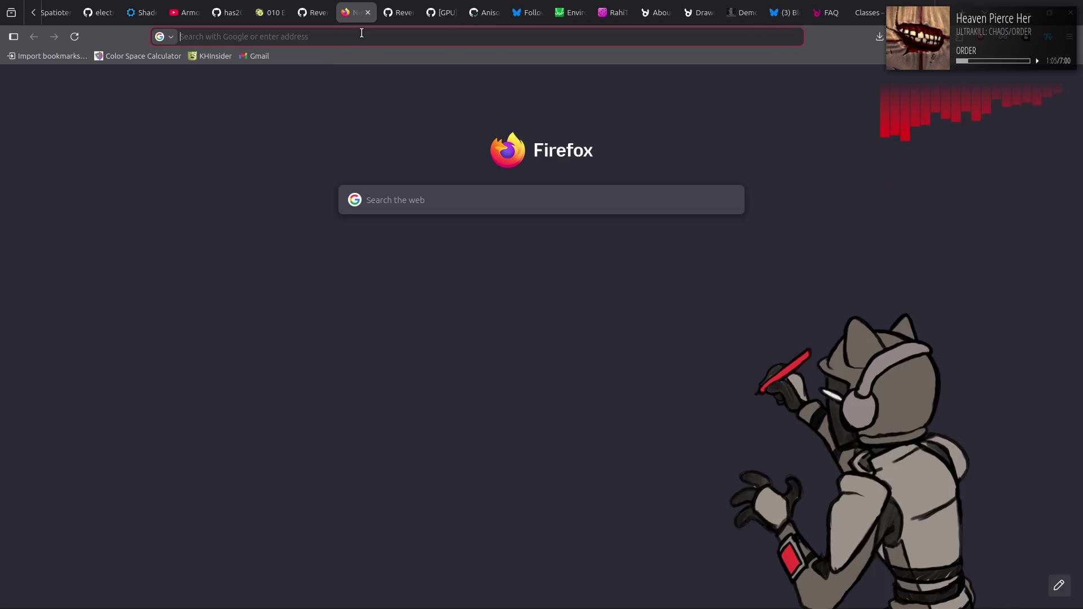
text(gpu gems atmospheric sca)
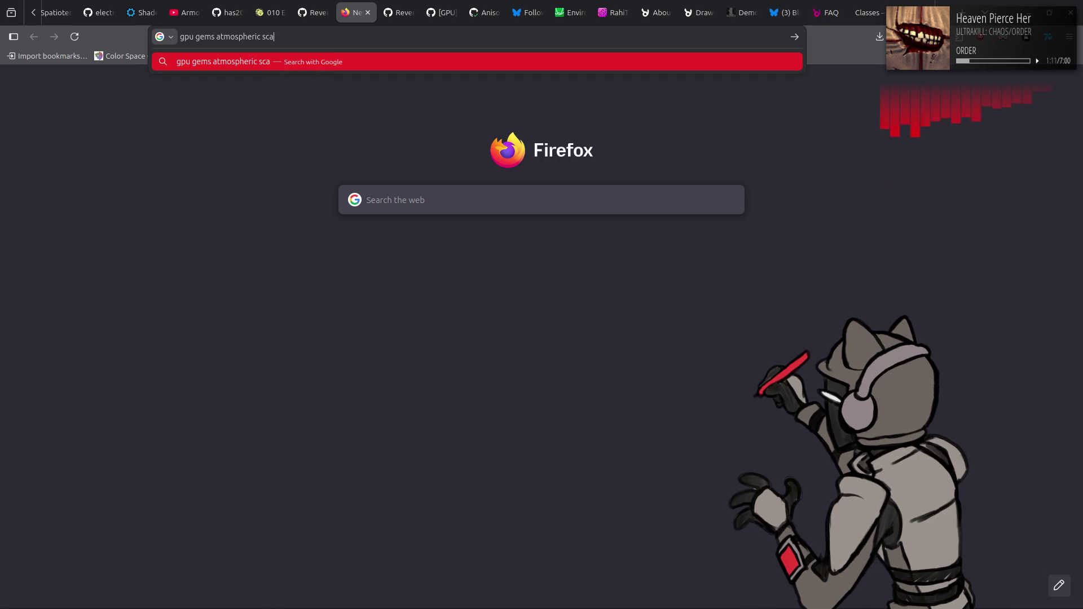
text(ttering)
key(Return)
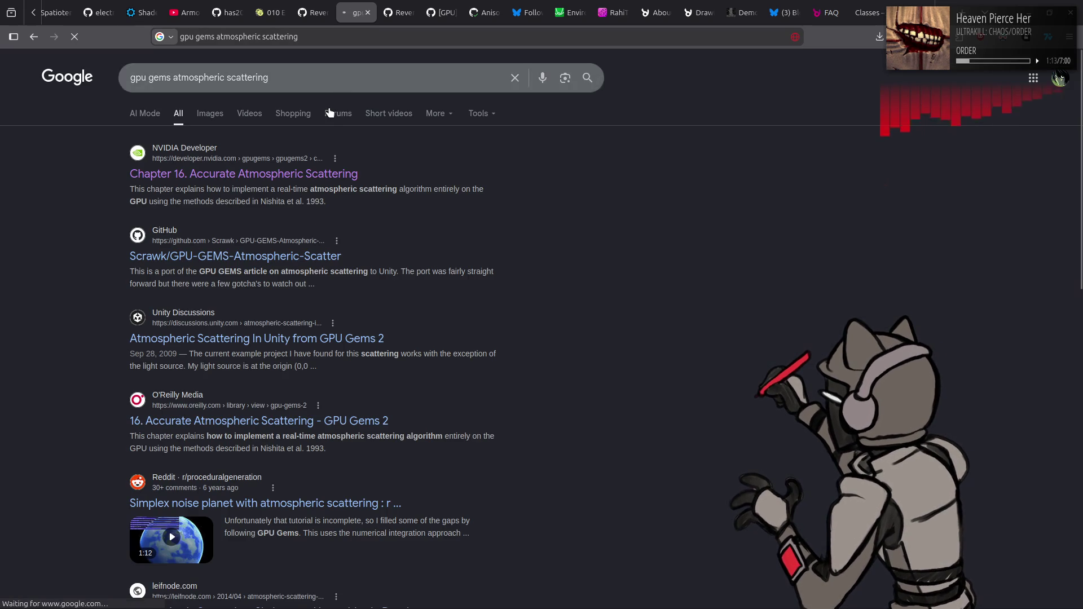
click(321, 176)
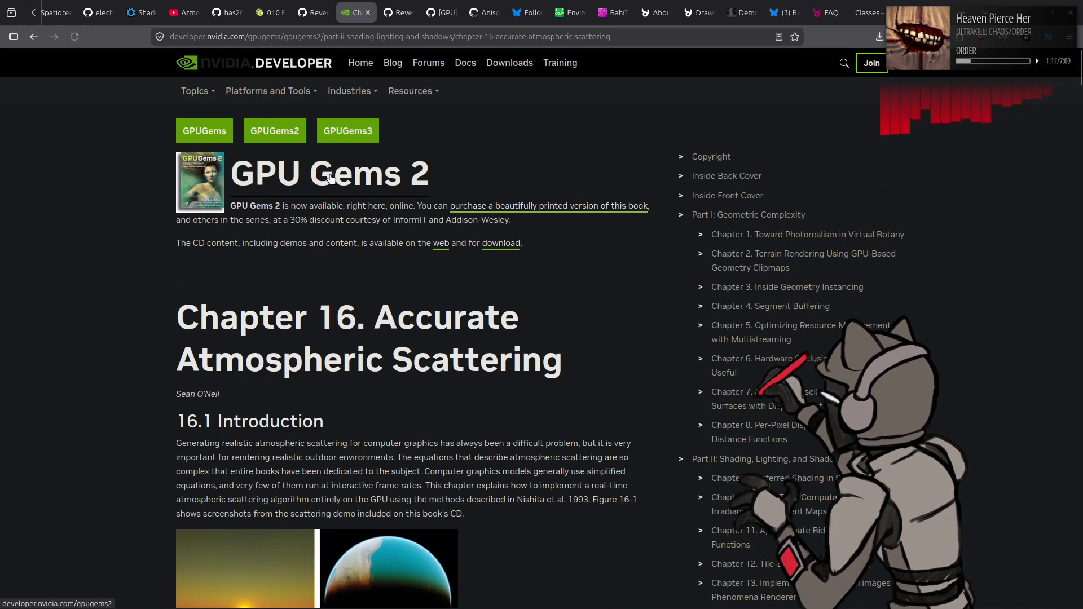
Check the chapter's web address, then look over the GitHub Unity port of the article
click(443, 39)
click(543, 408)
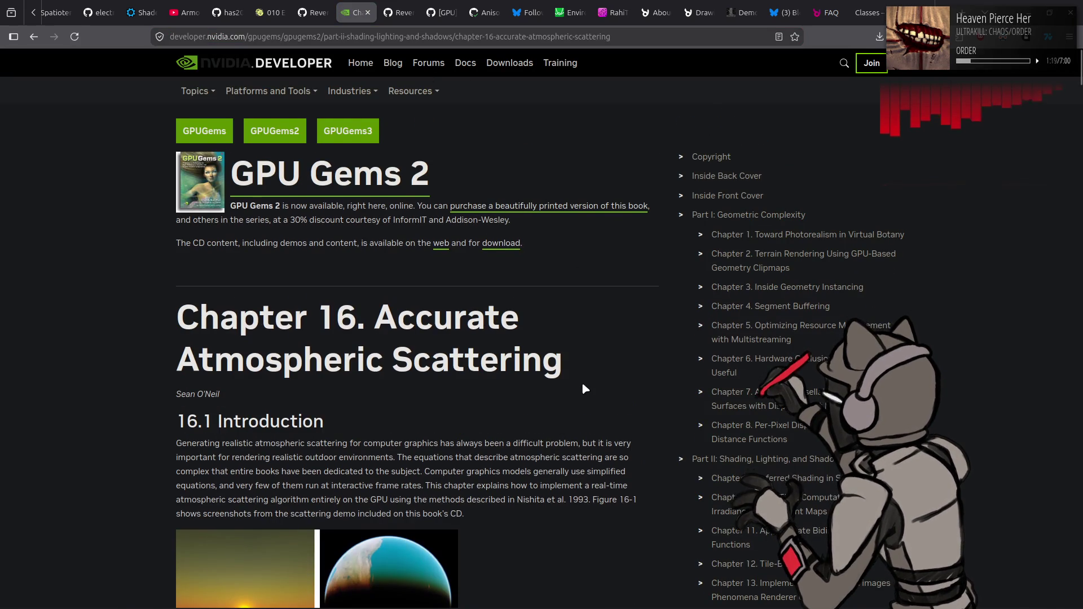
scroll(583, 387, down, 10)
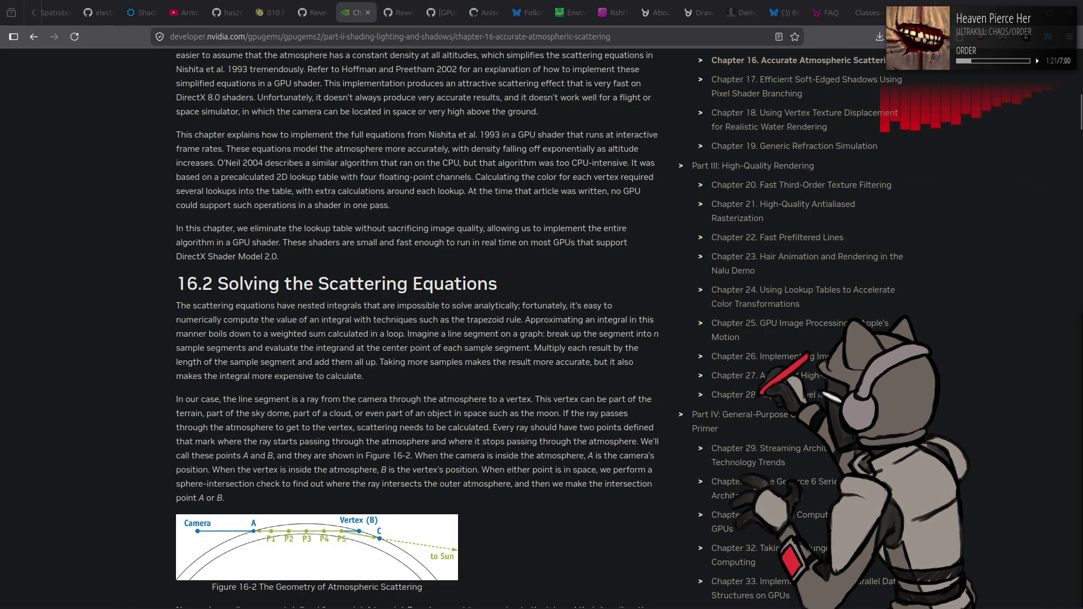
key(alt+Left)
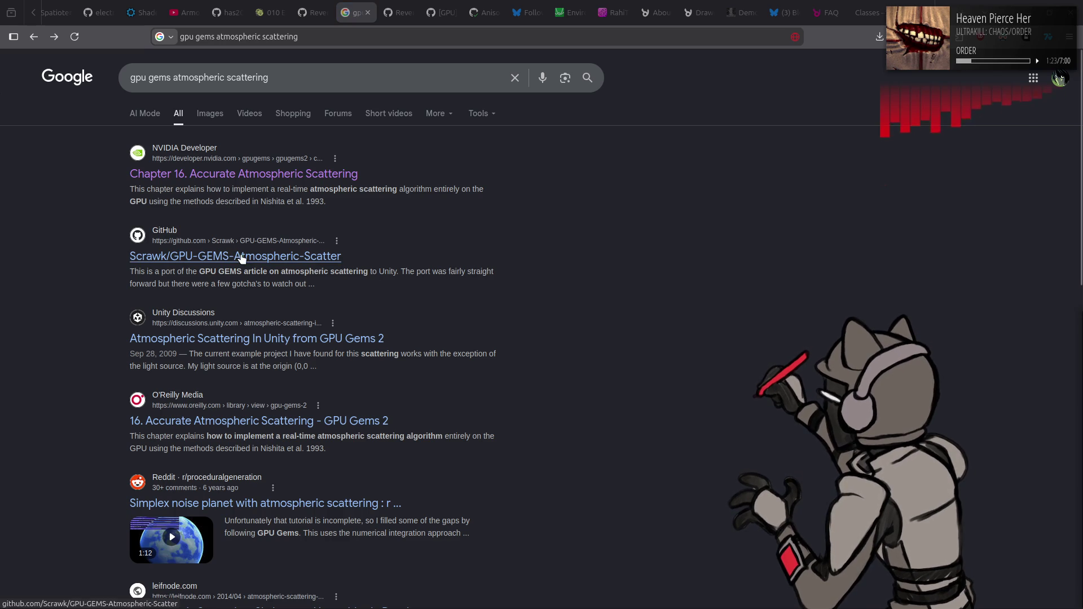
click(252, 260)
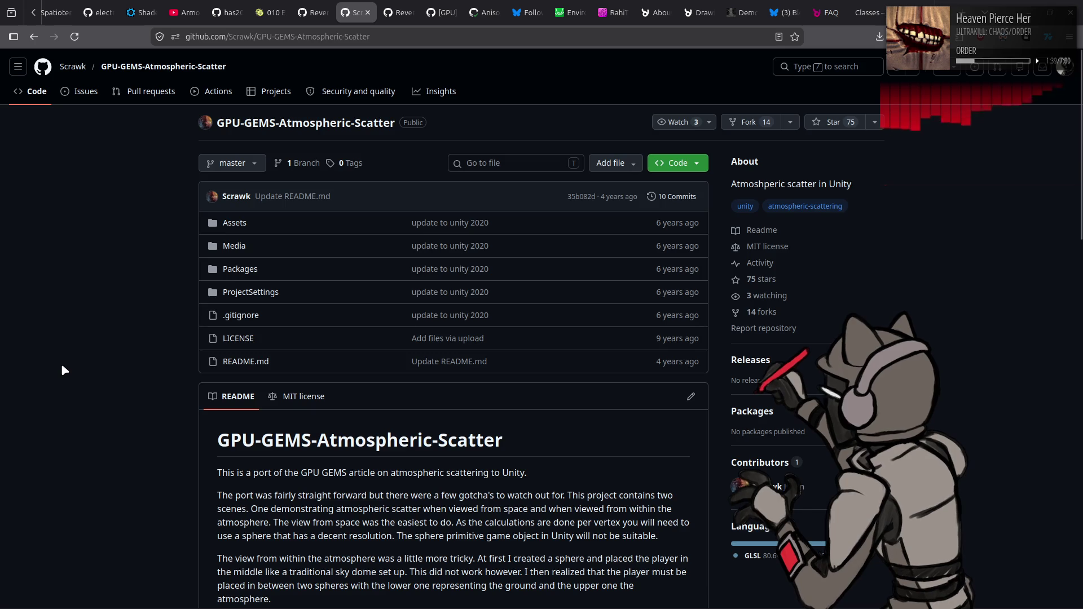
scroll(62, 373, down, 15)
scroll(62, 368, down, 3)
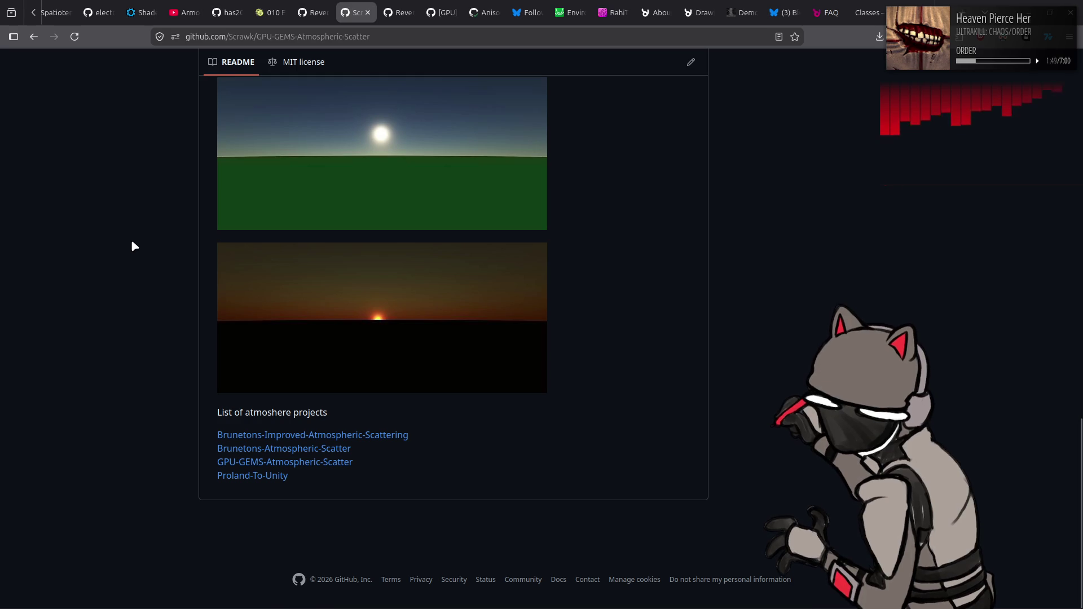
Return to the search results and reopen the NVIDIA Chapter 16 article
click(319, 6)
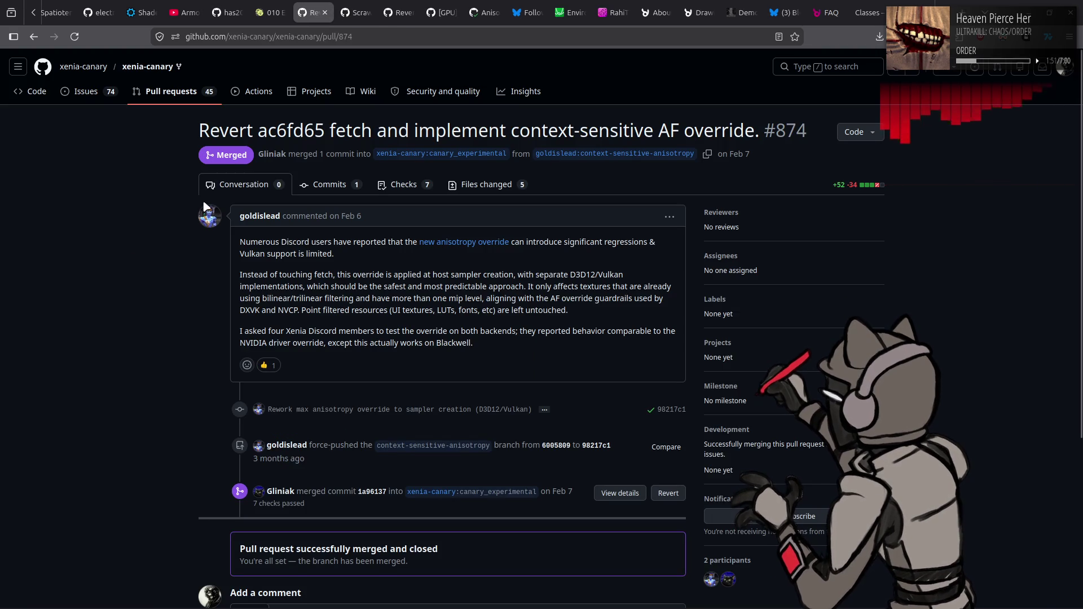
key(ctrl+Tab)
key(alt+Left)
click(254, 175)
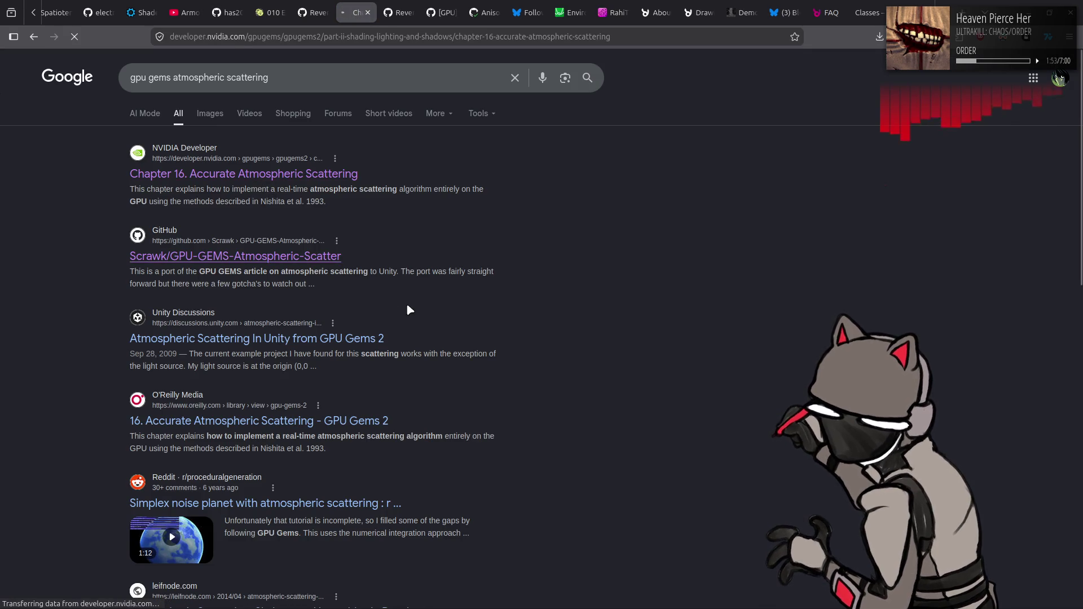
Read Chapter 16 down to its references, then jump back to the top
scroll(590, 345, down, 10)
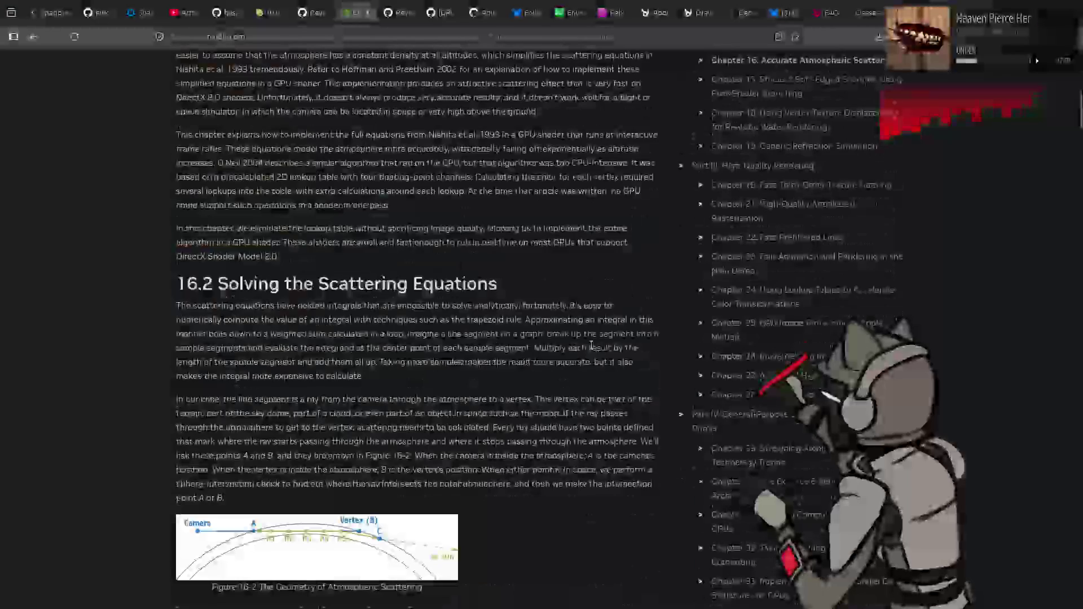
scroll(590, 344, down, 15)
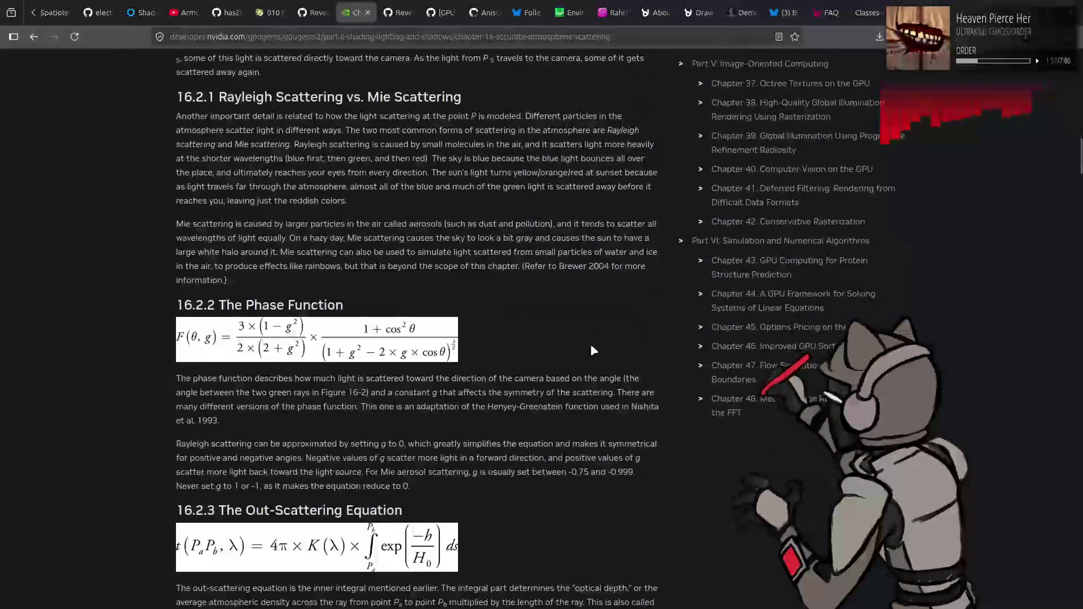
scroll(591, 346, down, 6)
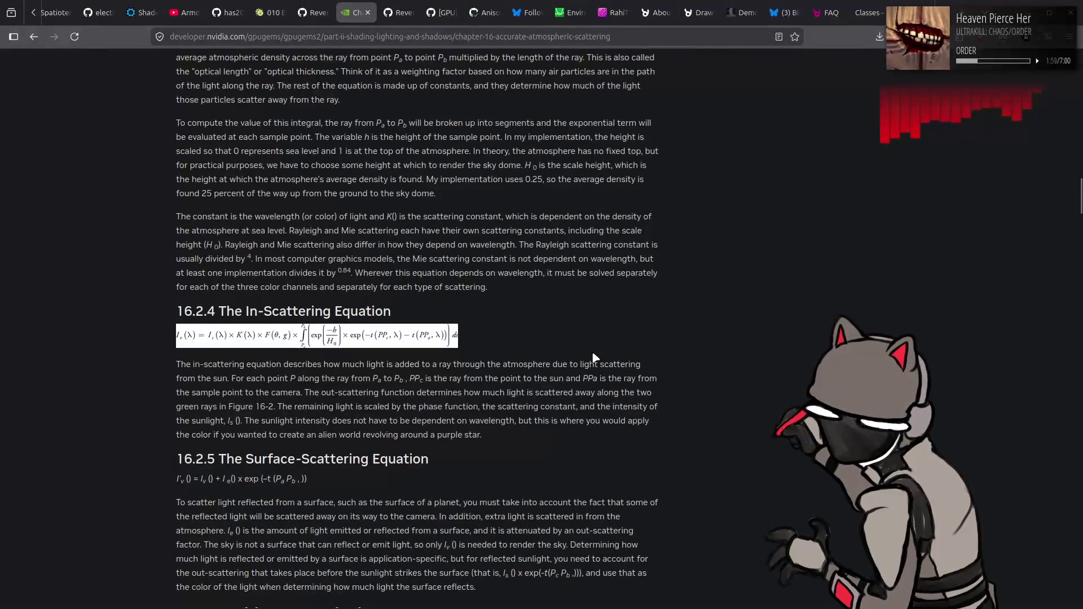
scroll(592, 354, down, 15)
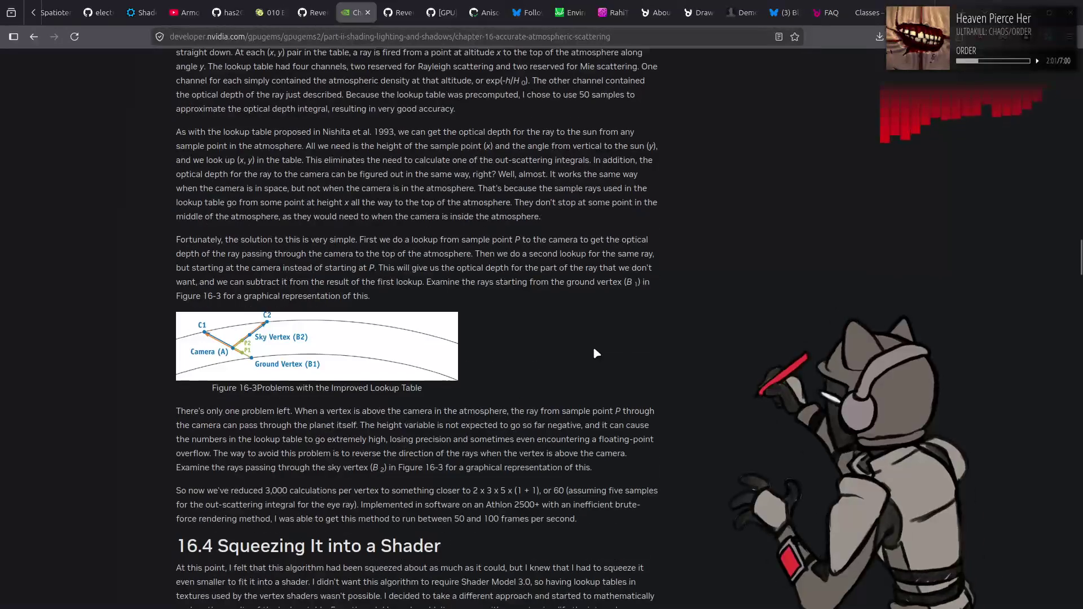
scroll(596, 354, down, 15)
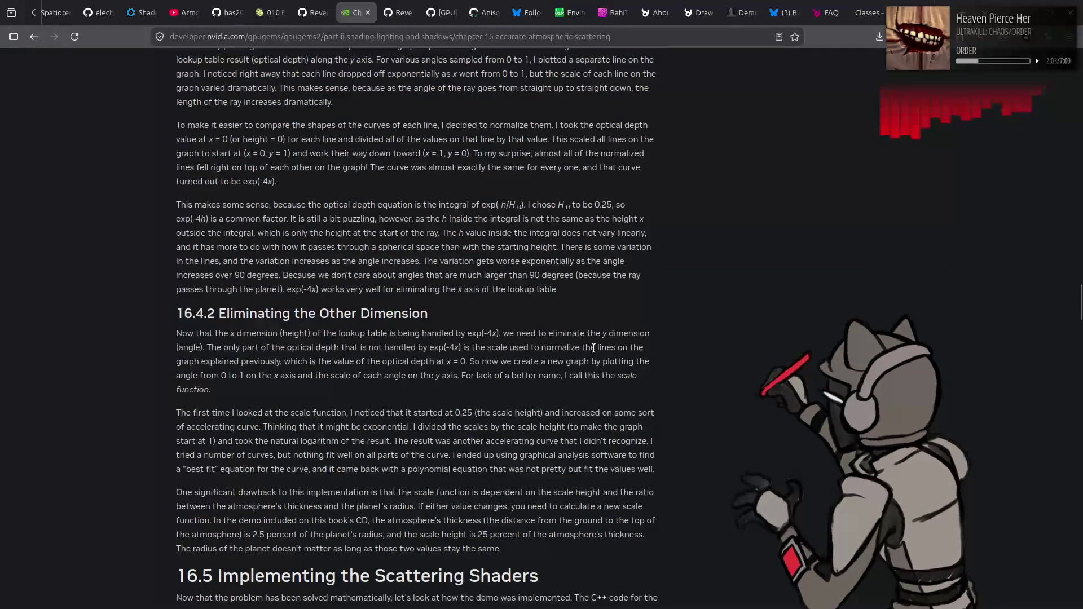
scroll(596, 354, down, 5)
scroll(612, 350, down, 6)
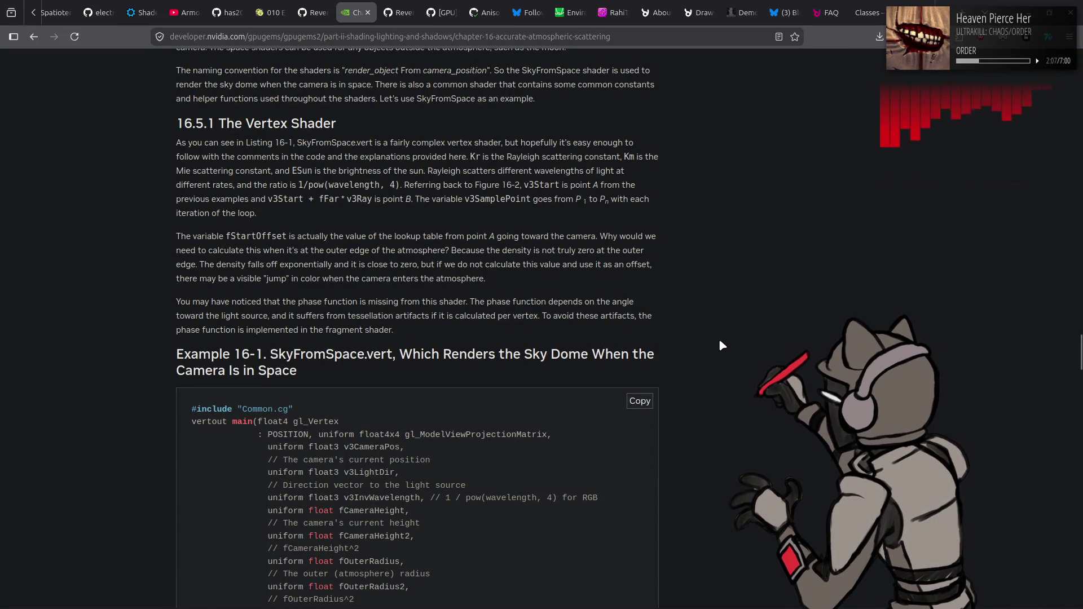
scroll(722, 345, down, 8)
scroll(722, 345, down, 14)
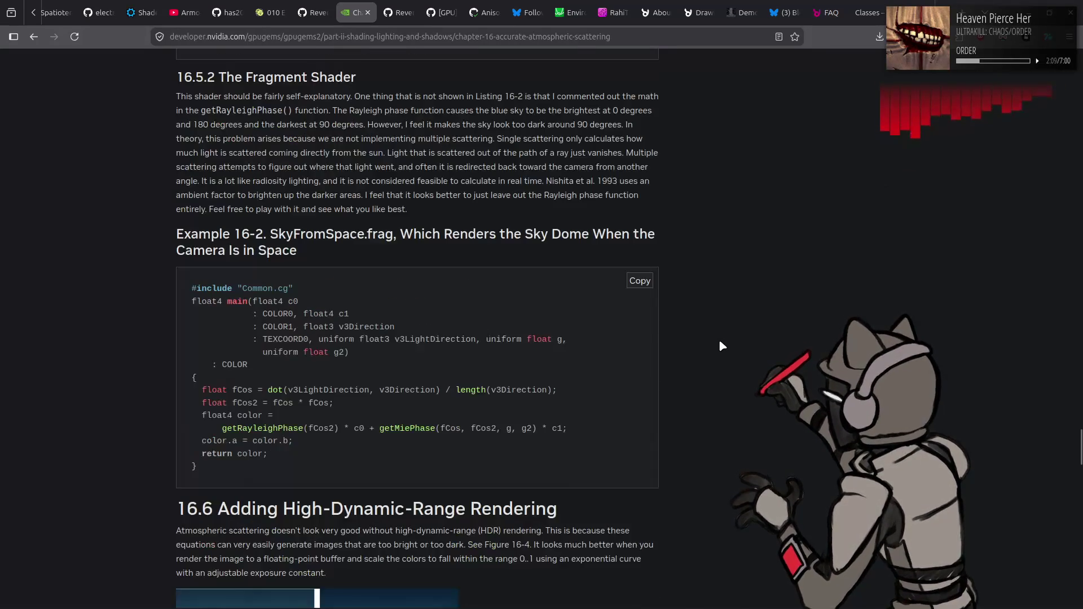
scroll(719, 341, down, 4)
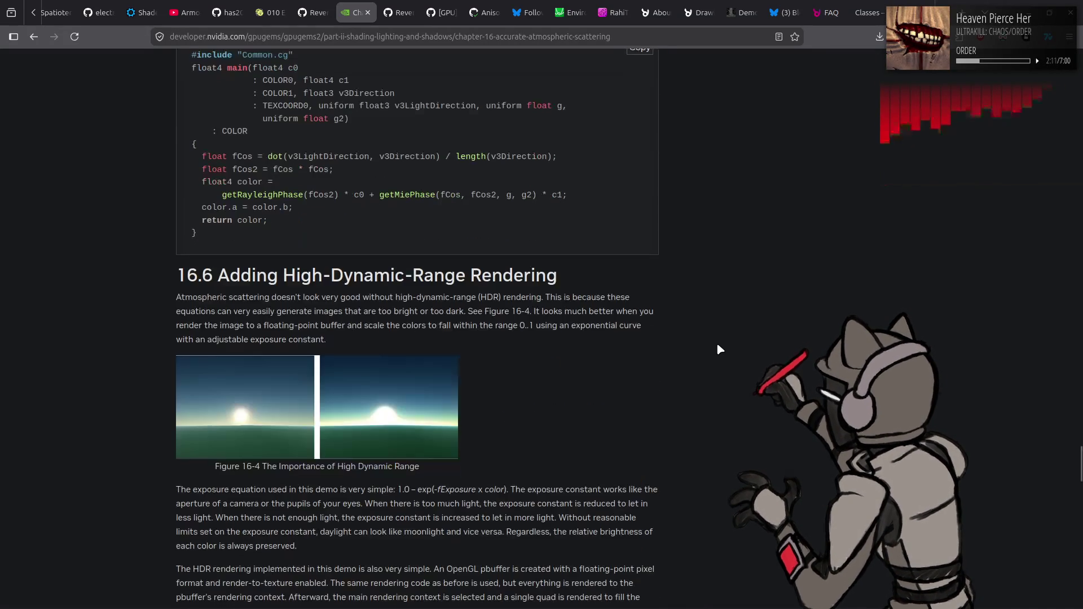
scroll(718, 343, down, 20)
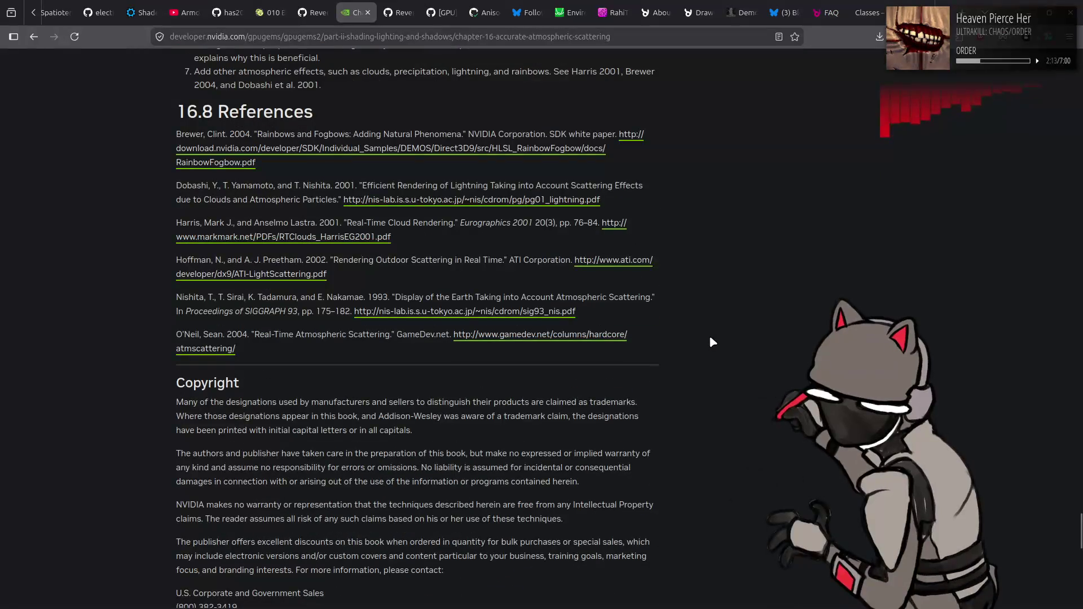
key(Home)
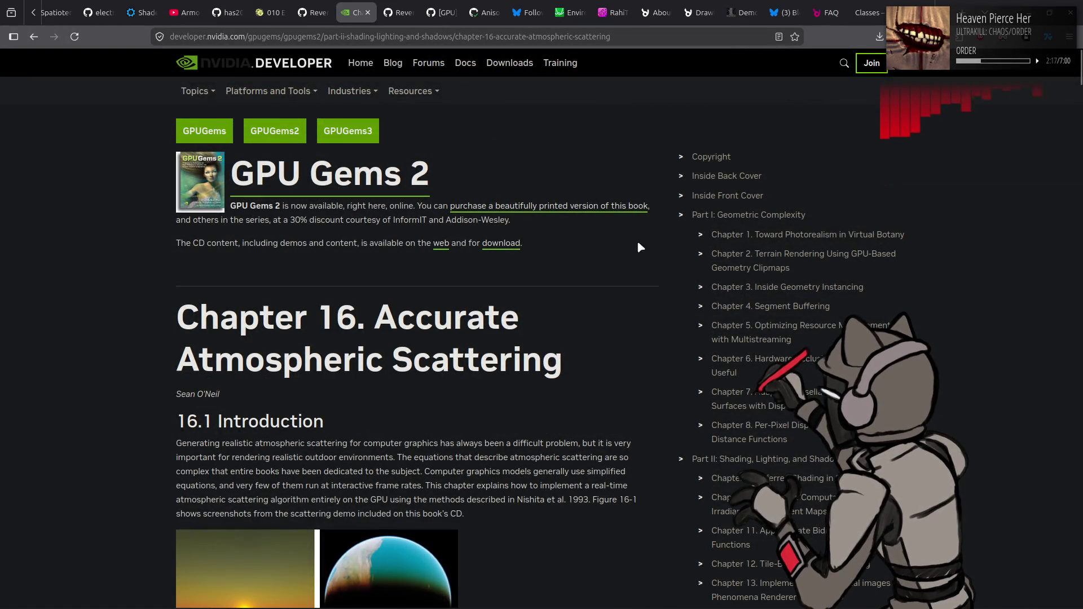
Queue Chapter 27 as a background tab and return to the chapter's top
scroll(651, 242, down, 5)
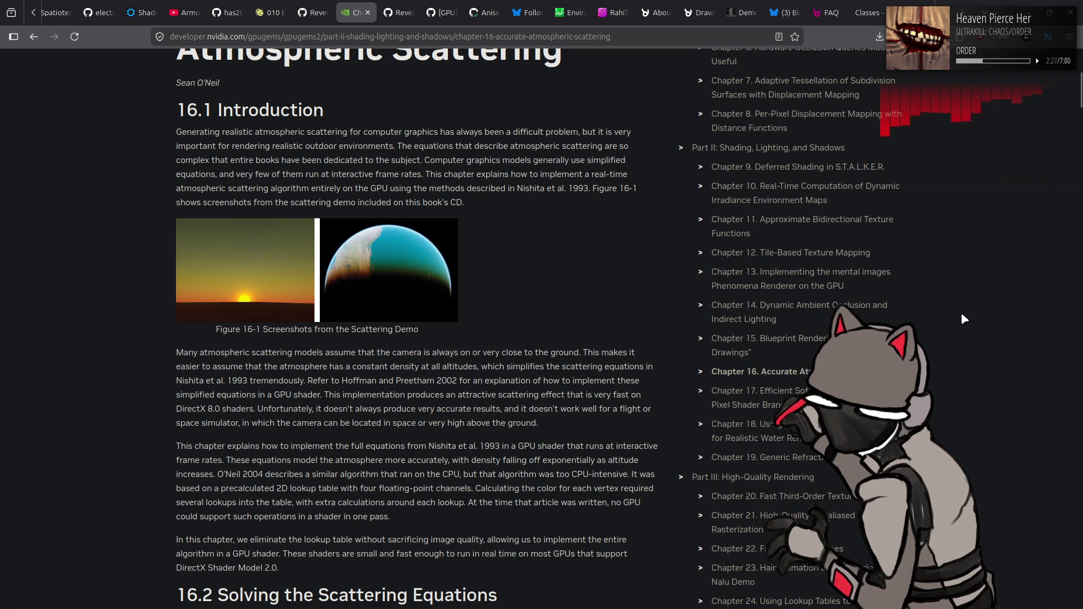
scroll(961, 315, down, 3)
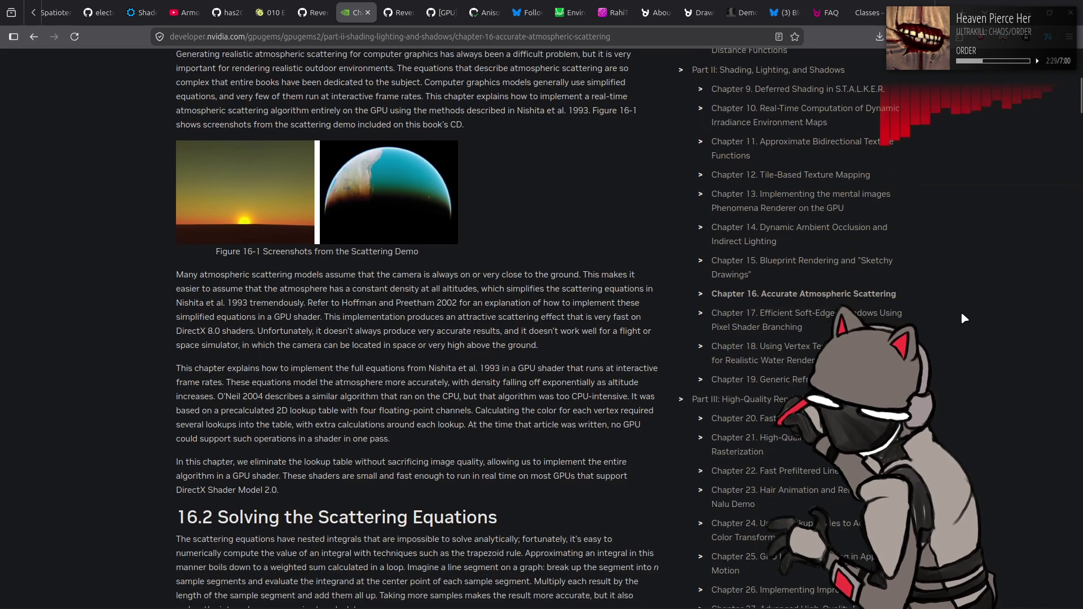
scroll(961, 314, down, 5)
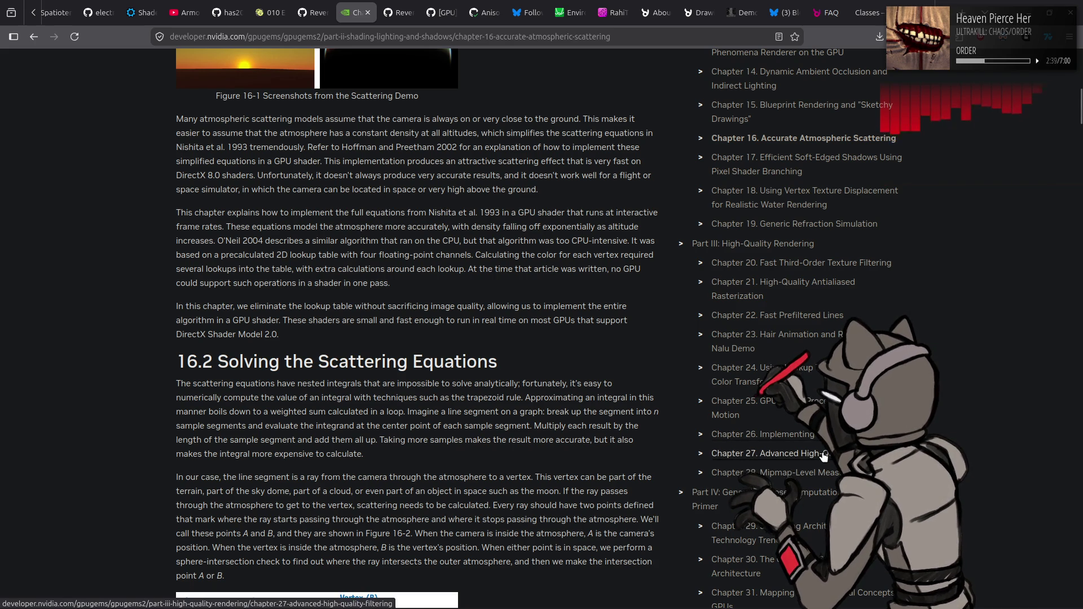
middle_click(929, 430)
scroll(935, 420, down, 3)
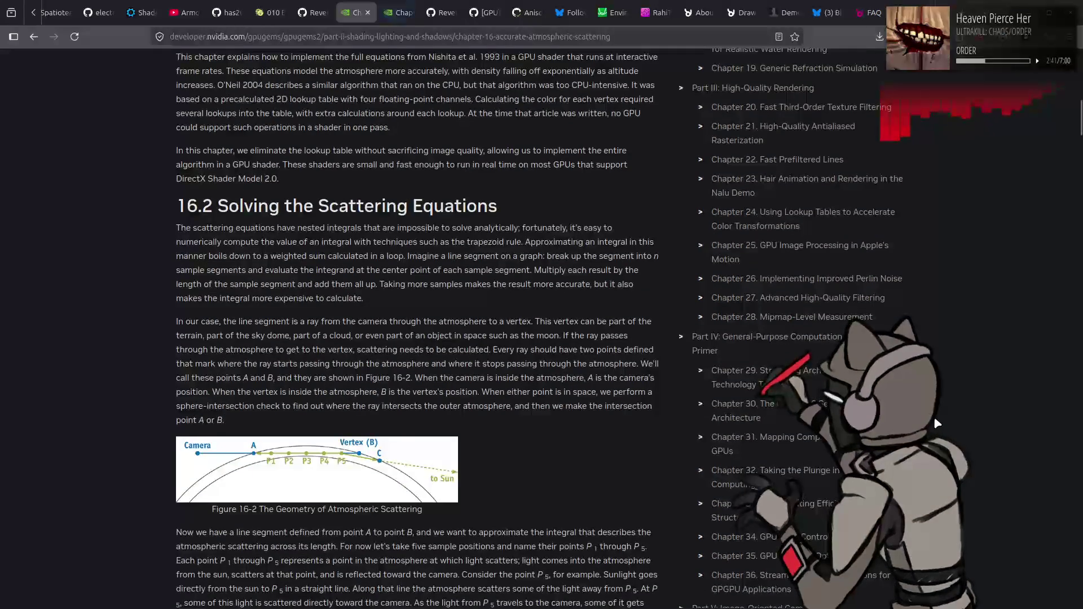
scroll(935, 423, down, 6)
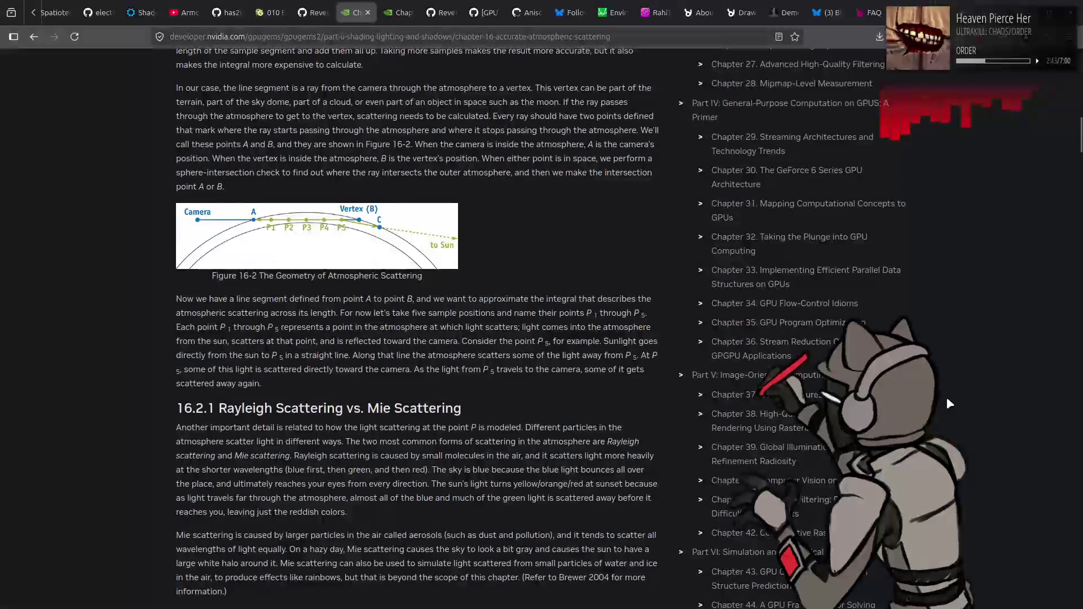
scroll(947, 398, down, 2)
key(Home)
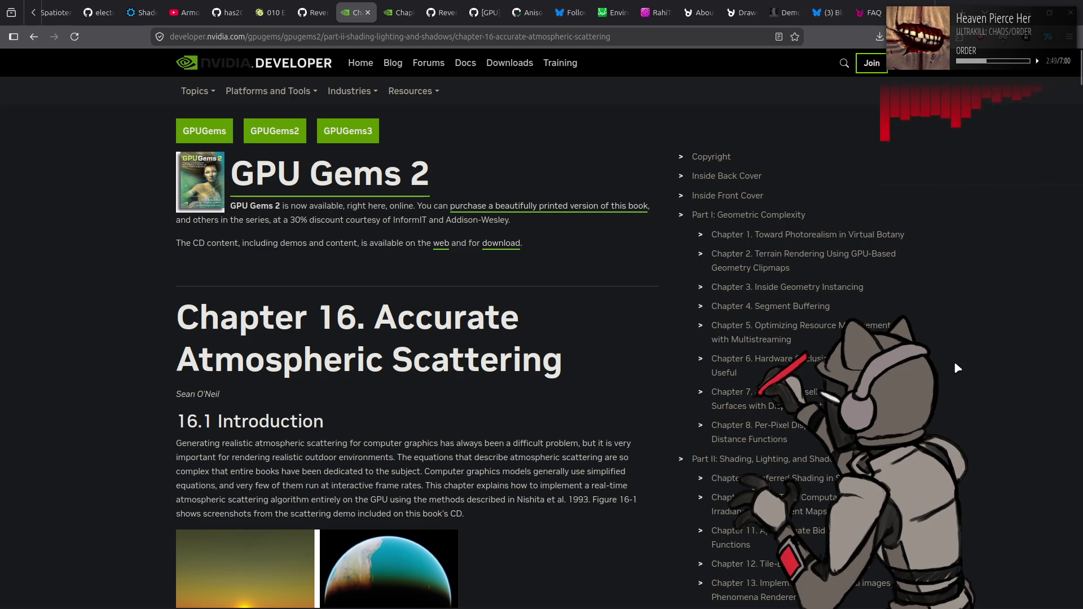
Queue Chapters 6, 8, 10, 11 and 14 as background tabs
middle_click(806, 365)
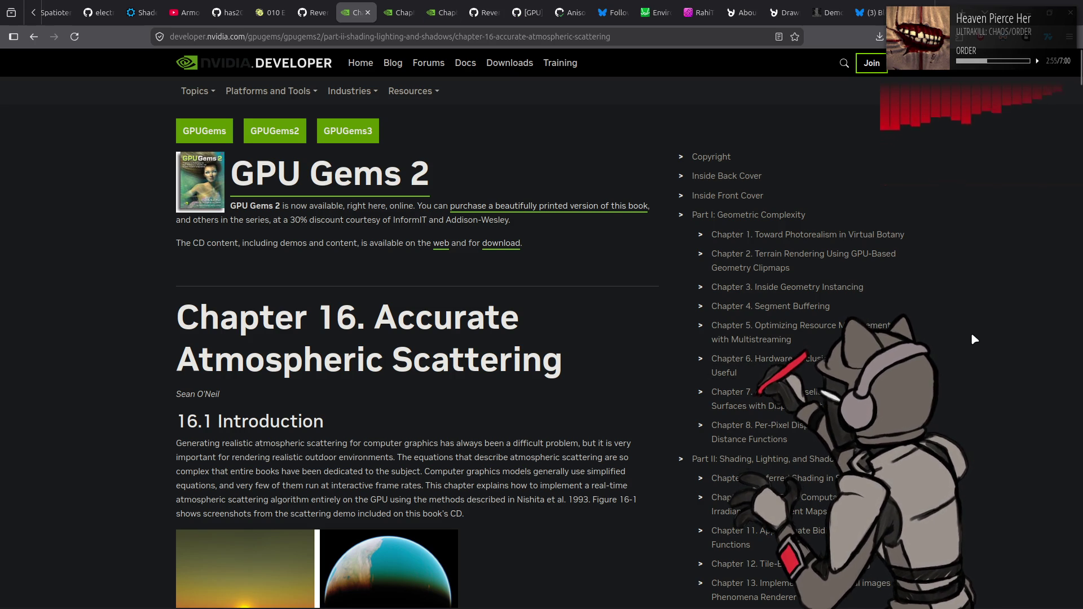
scroll(971, 334, down, 3)
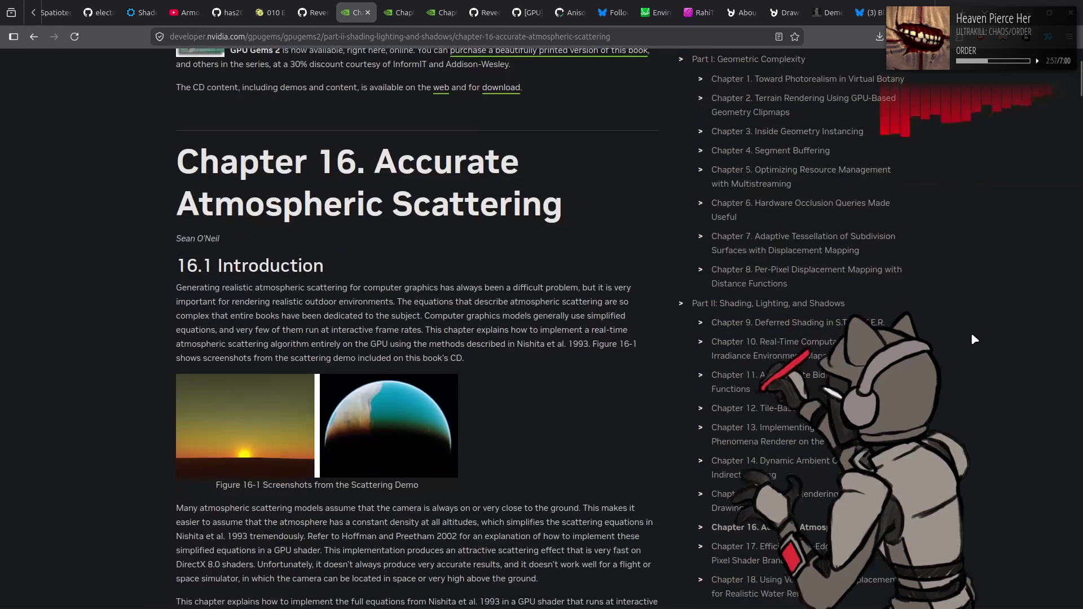
middle_click(846, 281)
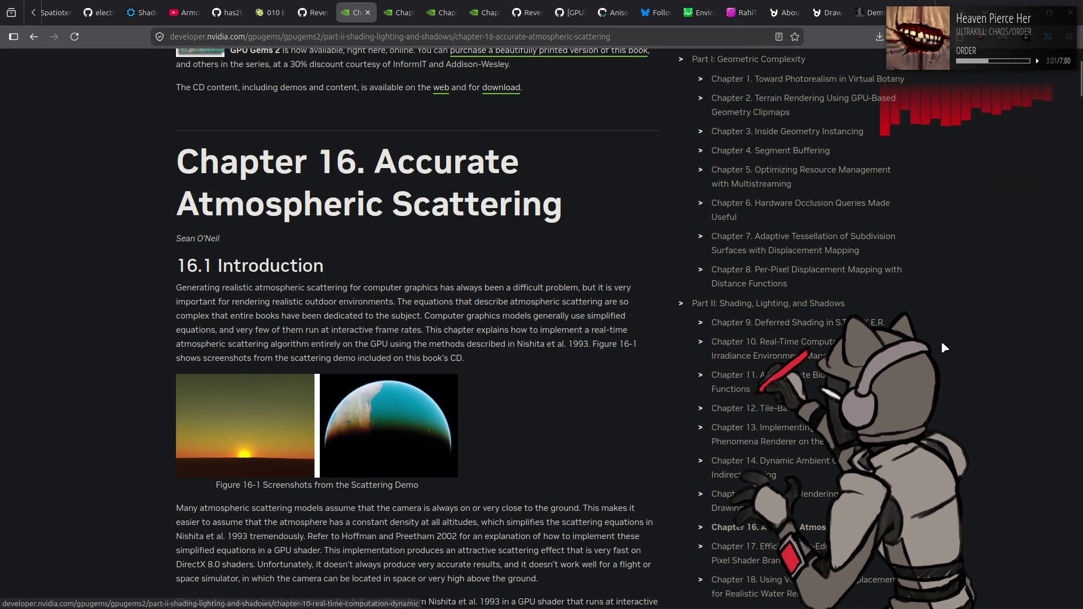
scroll(941, 341, down, 2)
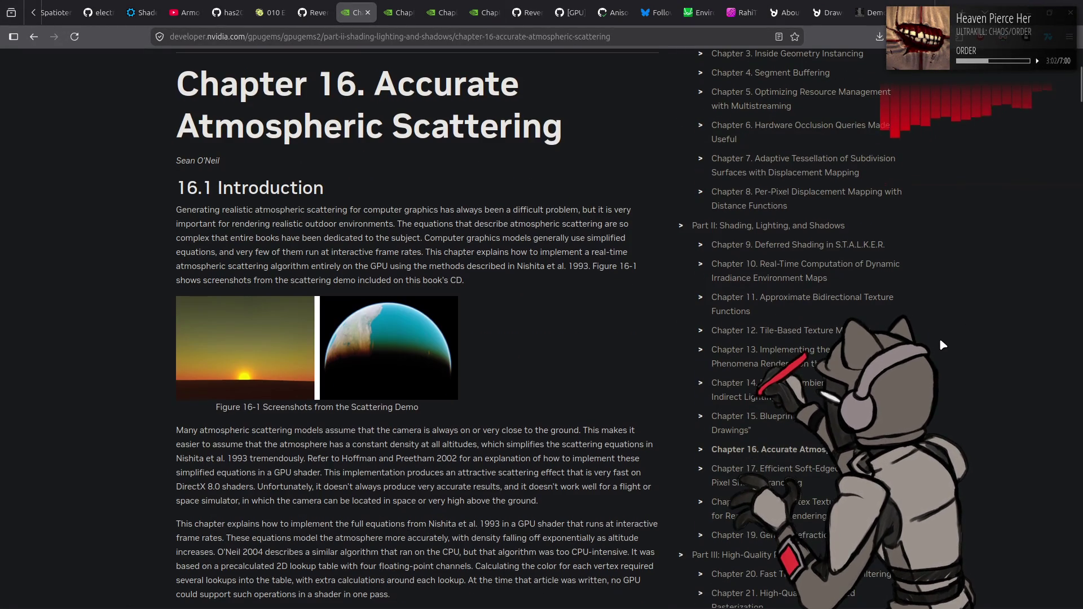
middle_click(787, 280)
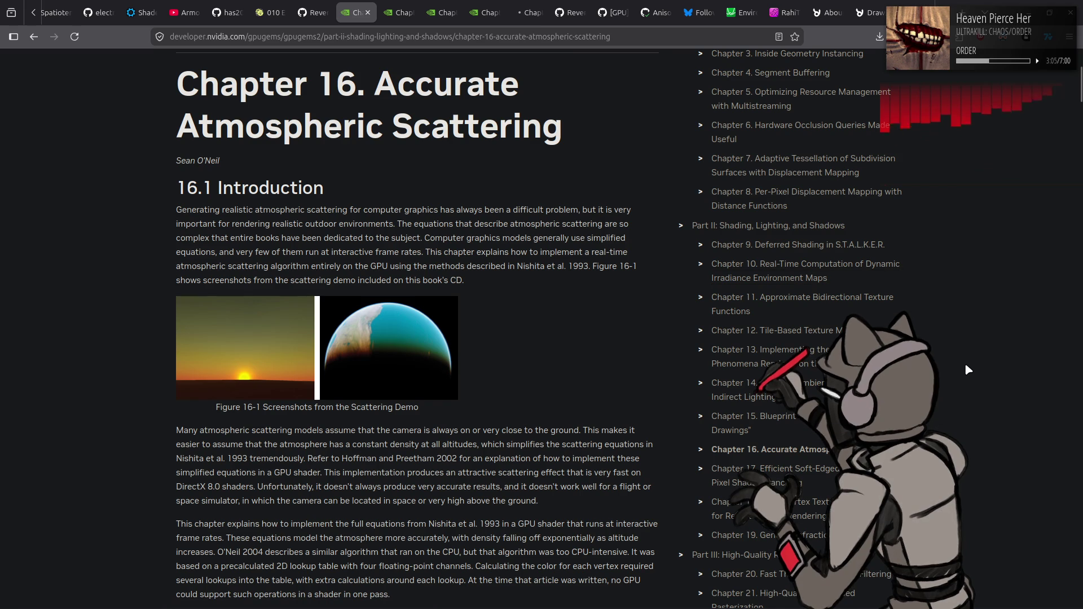
middle_click(843, 306)
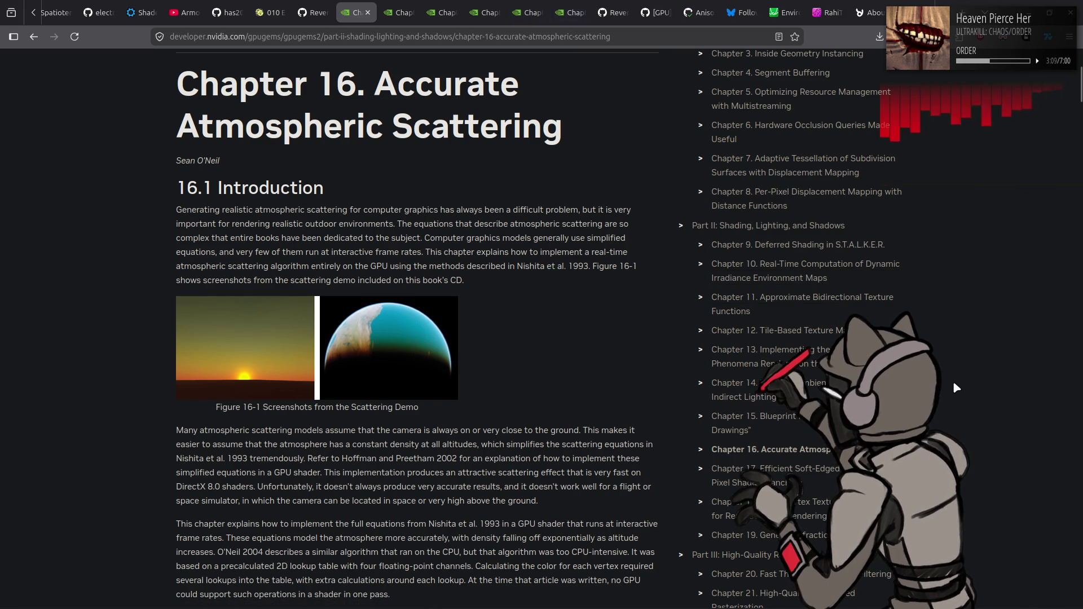
scroll(953, 386, down, 2)
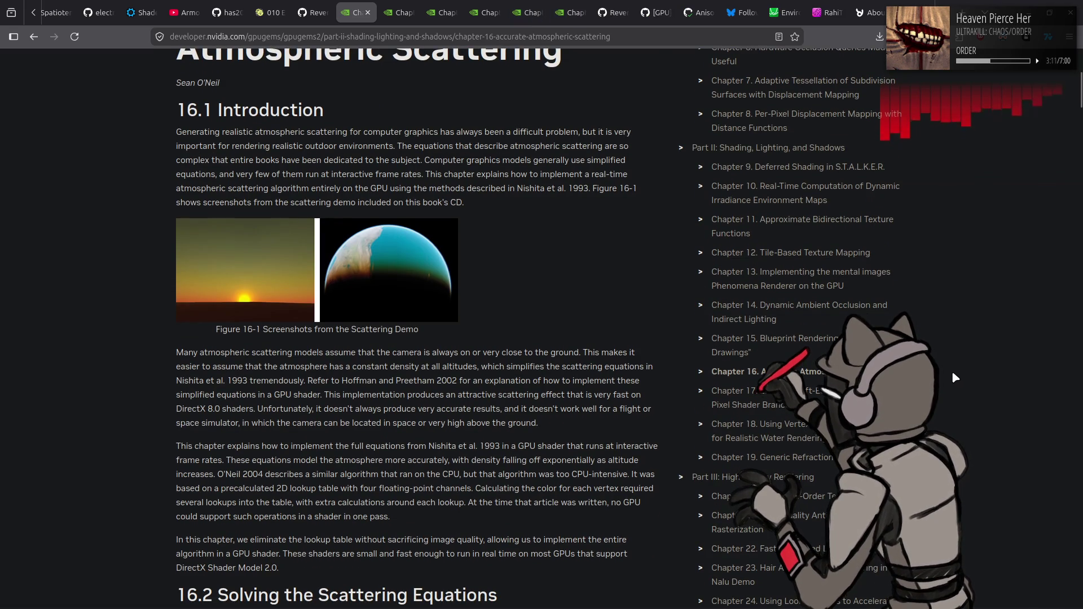
middle_click(863, 309)
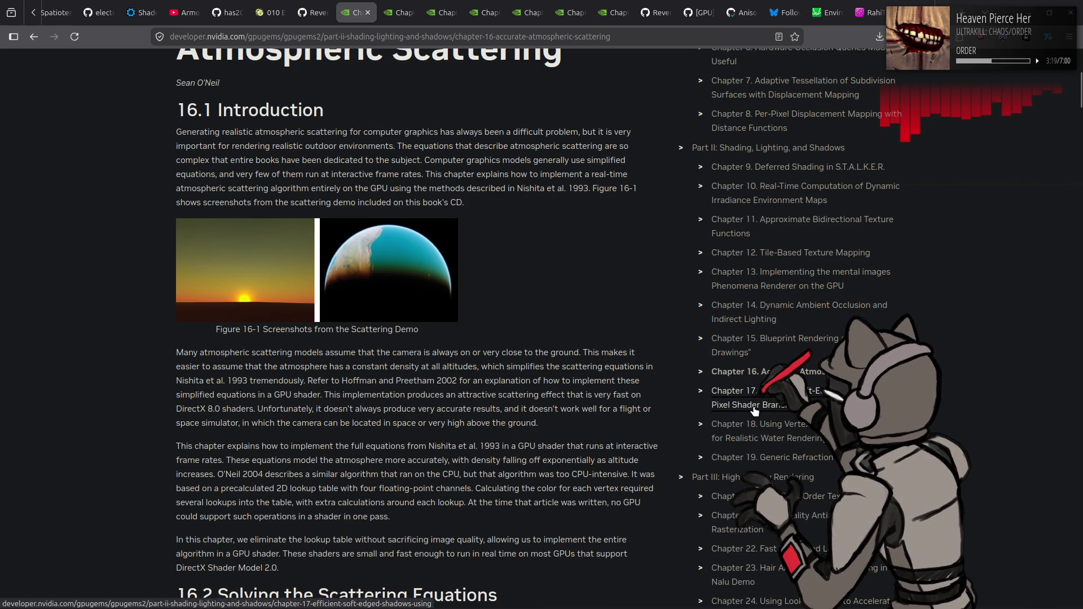
Scan the Google results for atmospheric scattering, then go forward to Chapter 16 again
key(alt+Left)
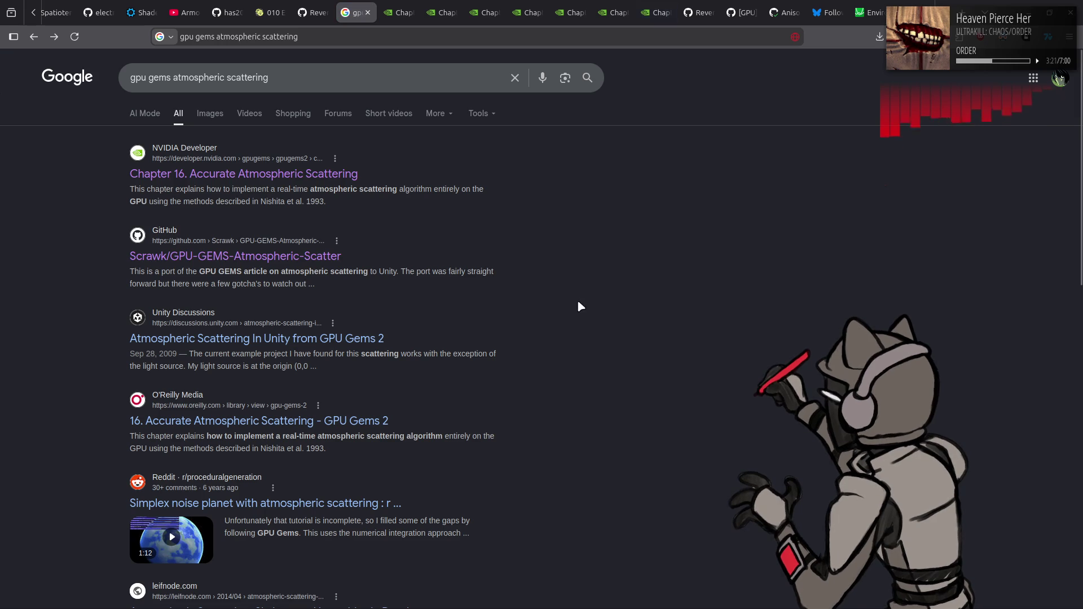
scroll(577, 301, down, 3)
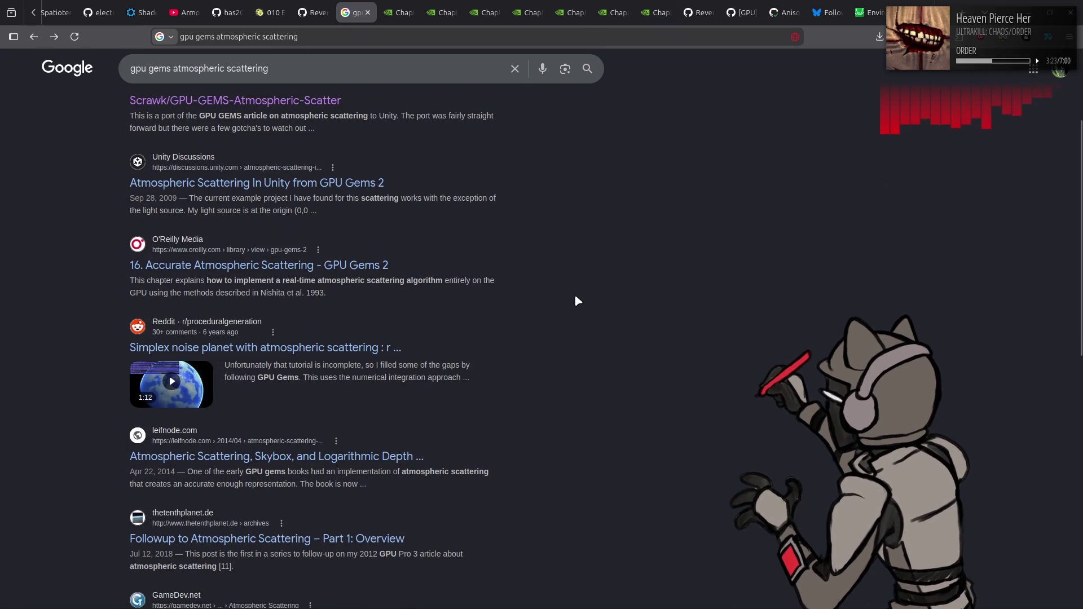
scroll(577, 301, down, 3)
scroll(577, 300, down, 2)
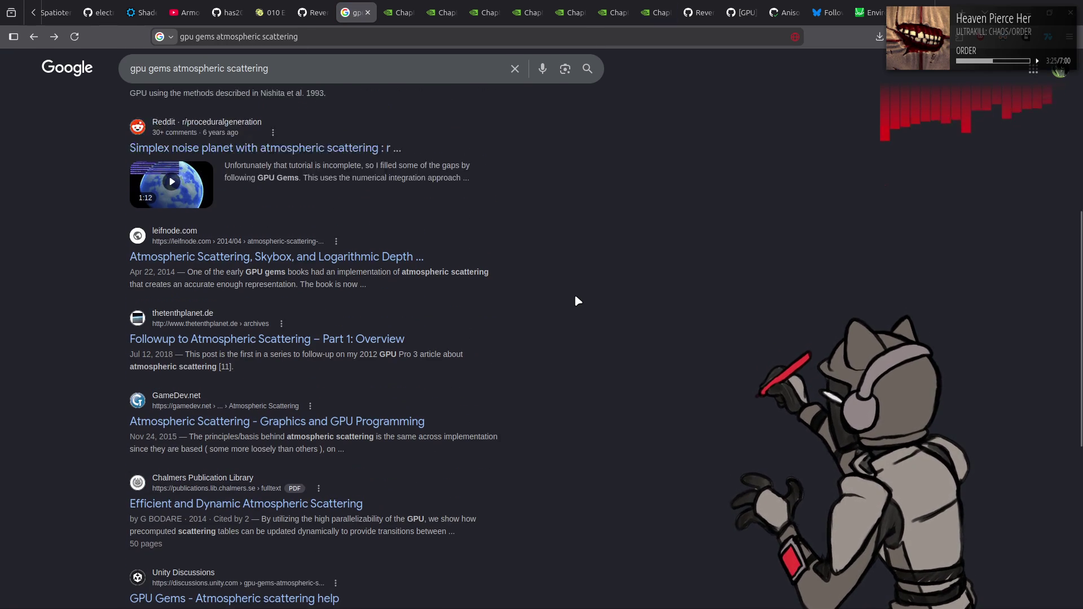
scroll(576, 300, down, 2)
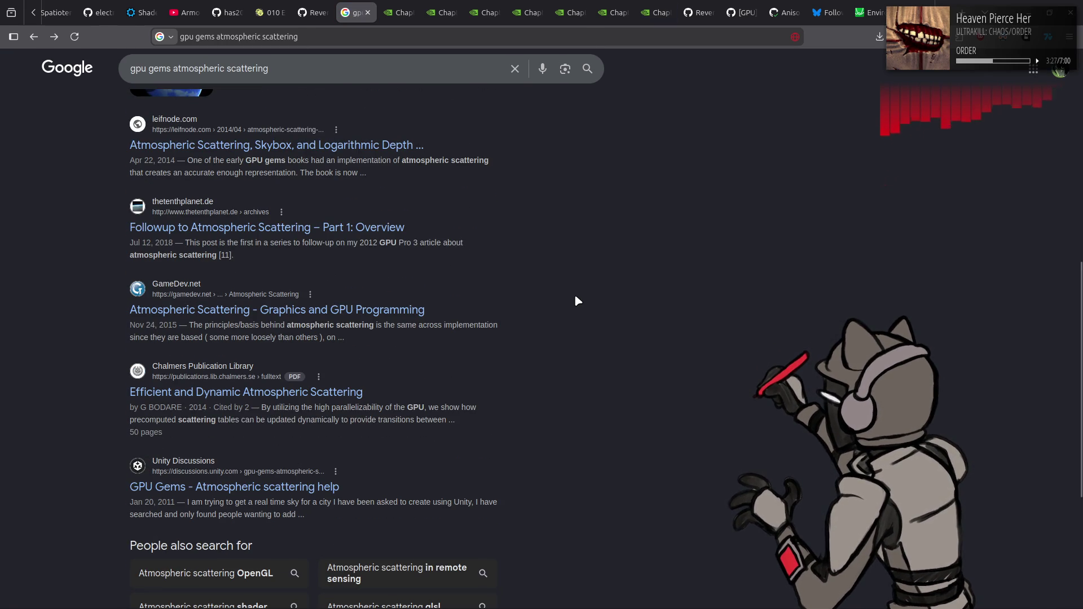
scroll(577, 300, down, 4)
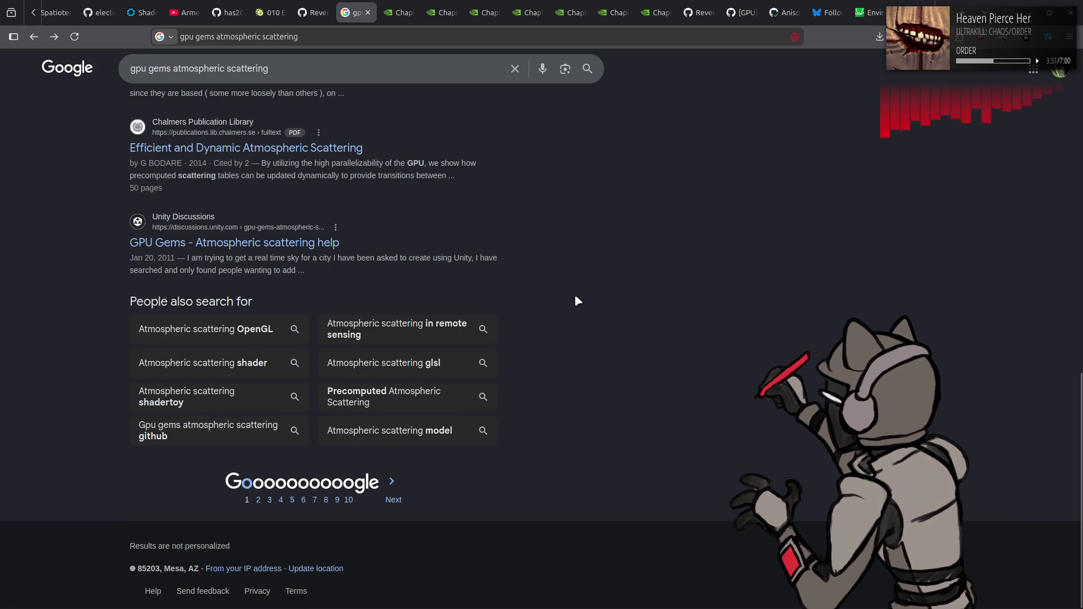
scroll(574, 296, up, 10)
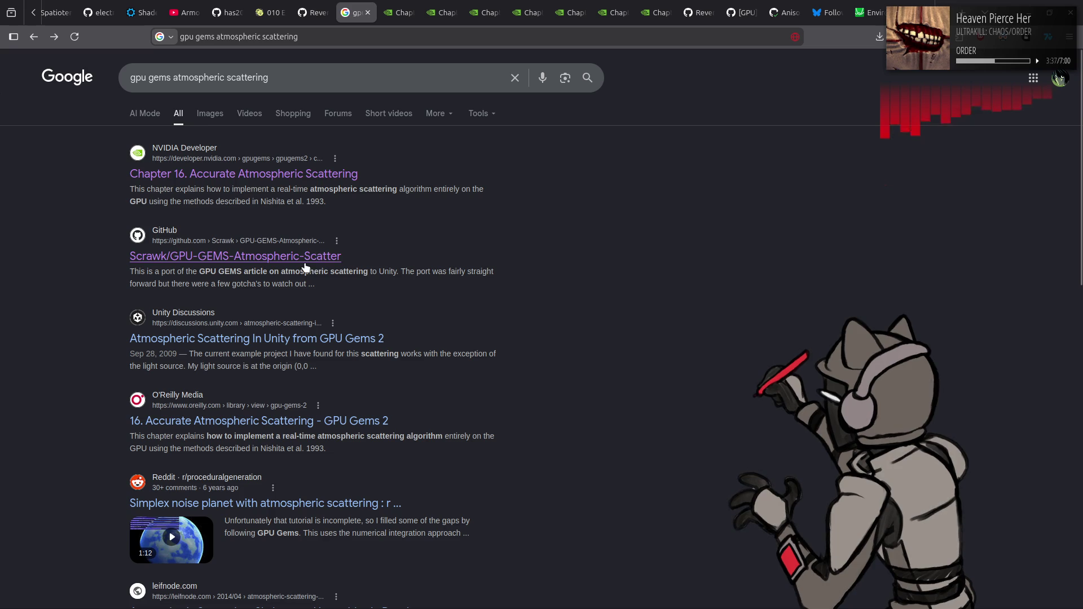
key(alt+Right)
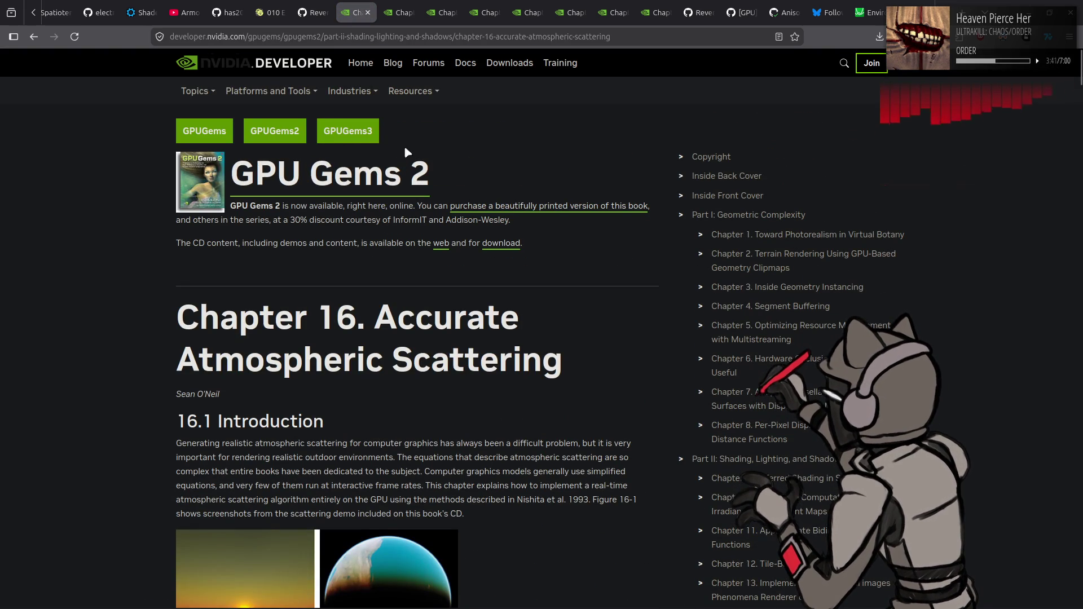
Open the original GPU Gems book and queue two shadow chapters as background tabs
click(200, 136)
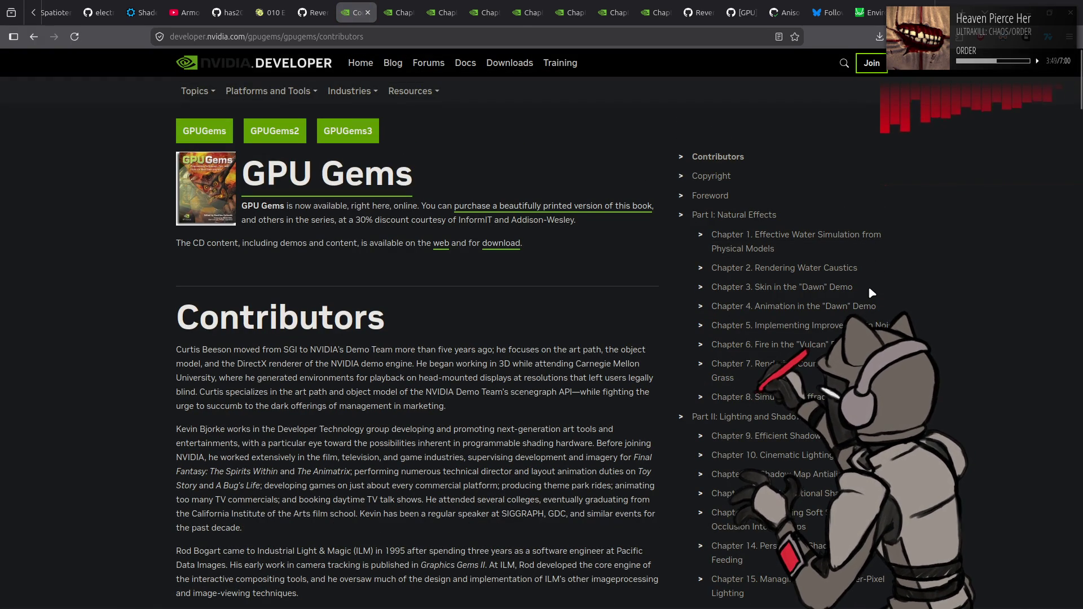
scroll(916, 308, down, 2)
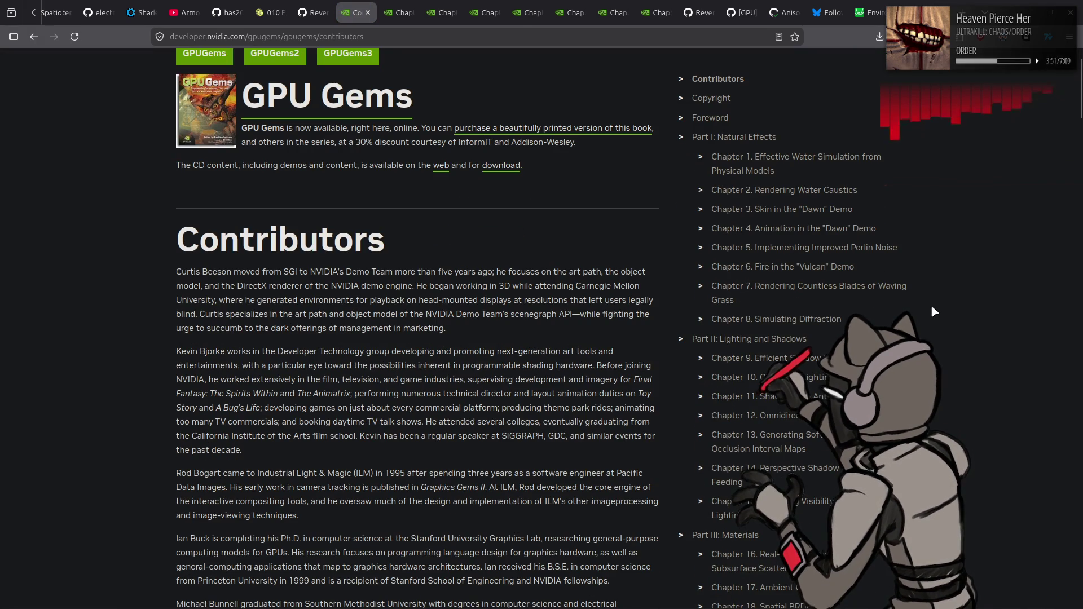
scroll(932, 307, down, 2)
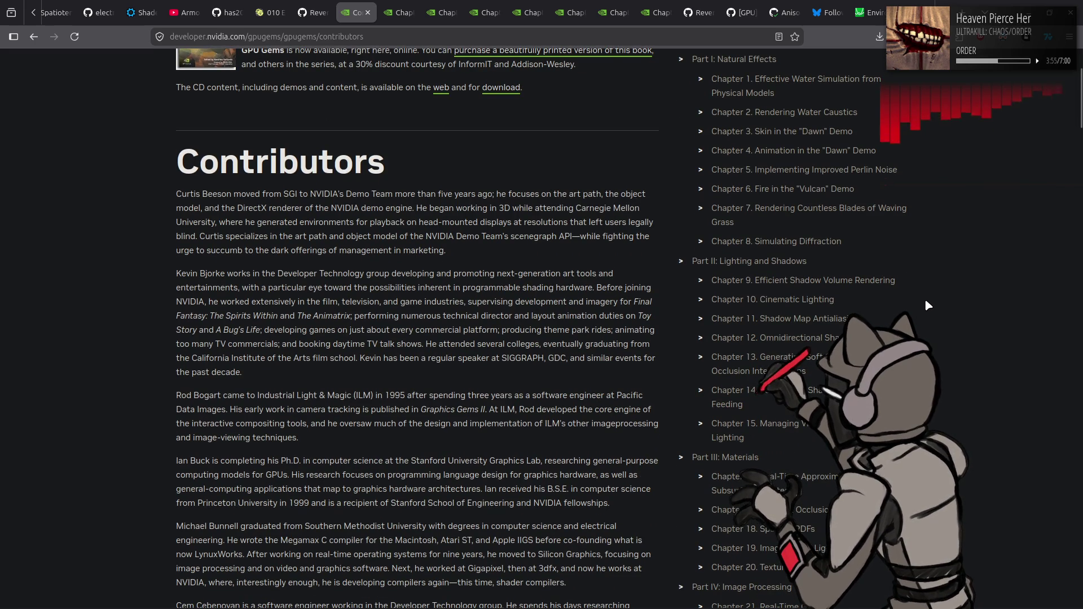
middle_click(755, 313)
middle_click(784, 324)
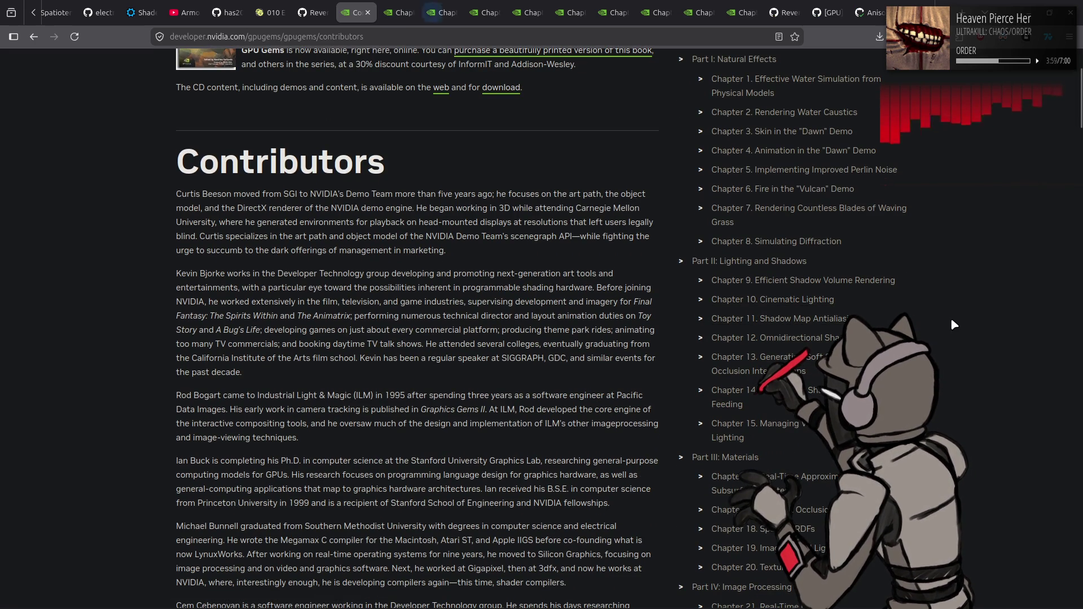
Queue Chapters 13, 14 and 15 as background tabs, then scroll further down the page
scroll(952, 325, down, 3)
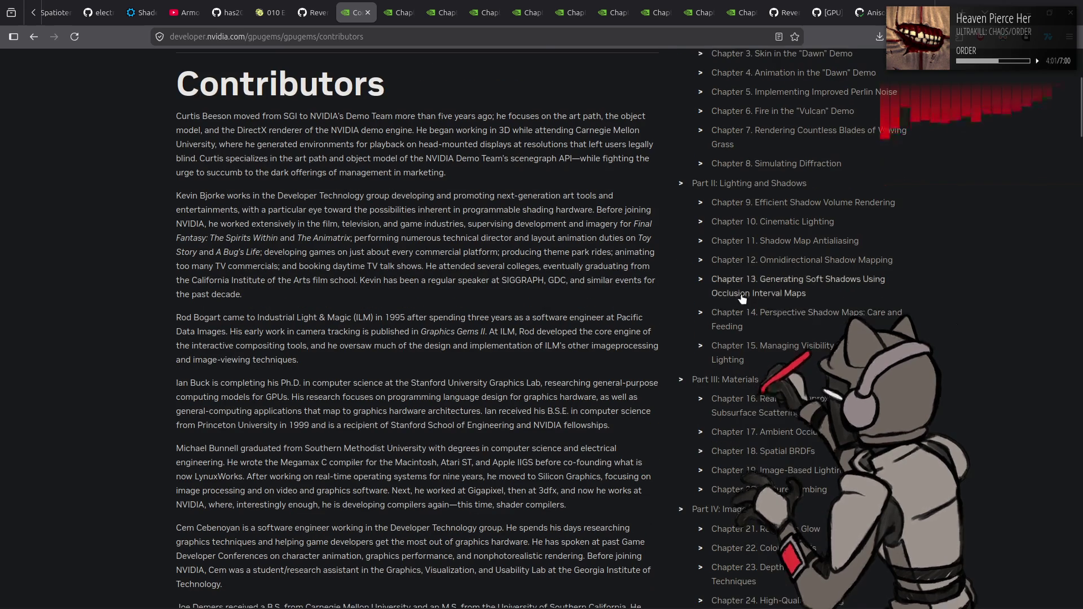
middle_click(743, 297)
middle_click(739, 319)
scroll(931, 327, down, 3)
middle_click(781, 273)
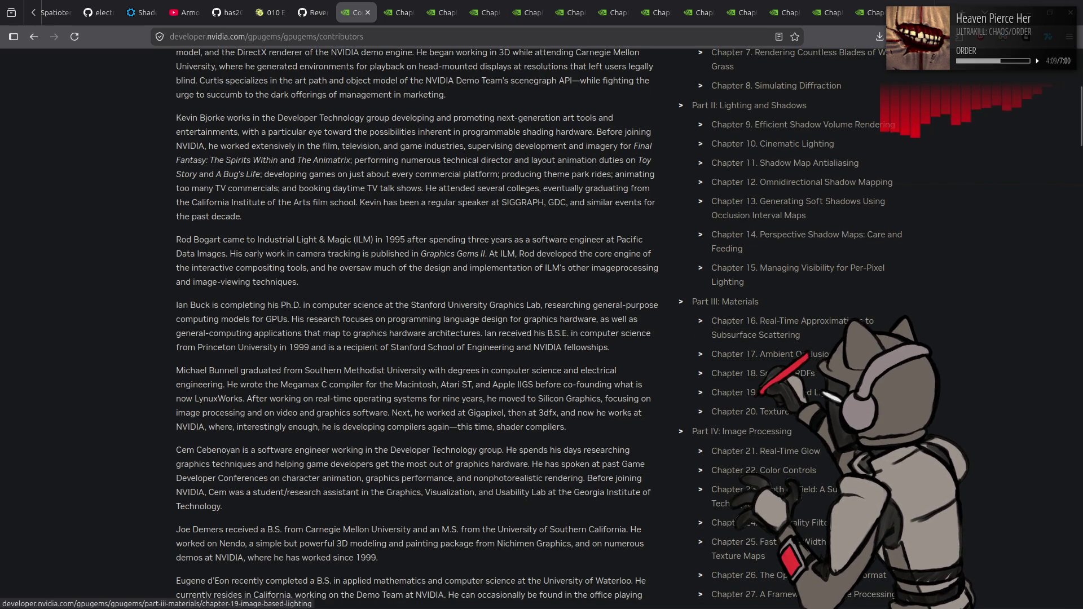
scroll(965, 355, down, 3)
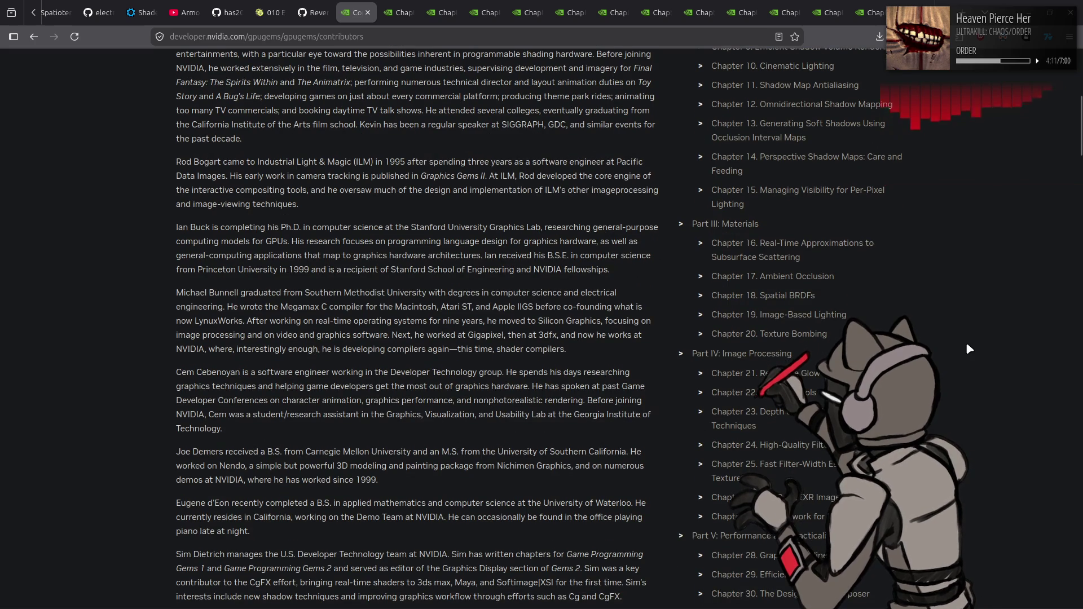
scroll(966, 345, down, 6)
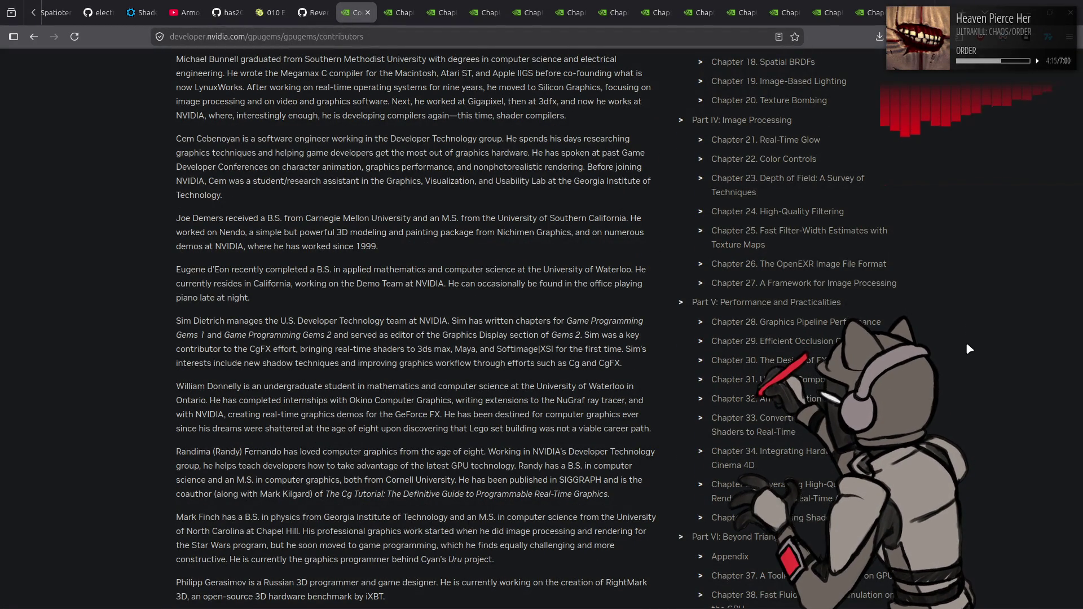
scroll(968, 349, down, 2)
scroll(966, 349, down, 1)
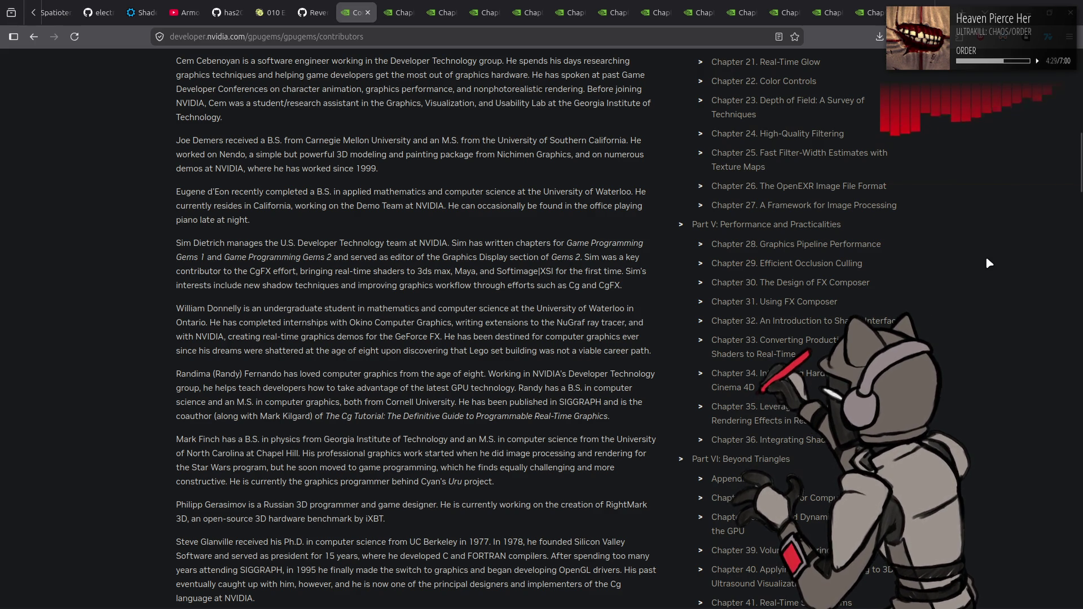
scroll(993, 270, down, 5)
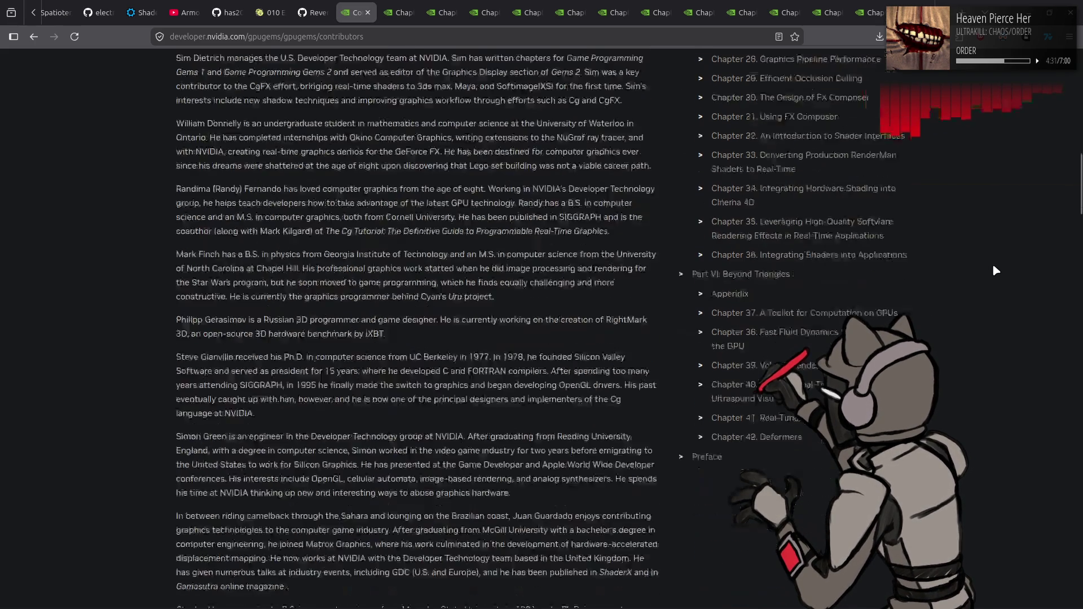
Switch to the GPU Gems 3 book and queue Chapter 18 as a background tab
click(34, 36)
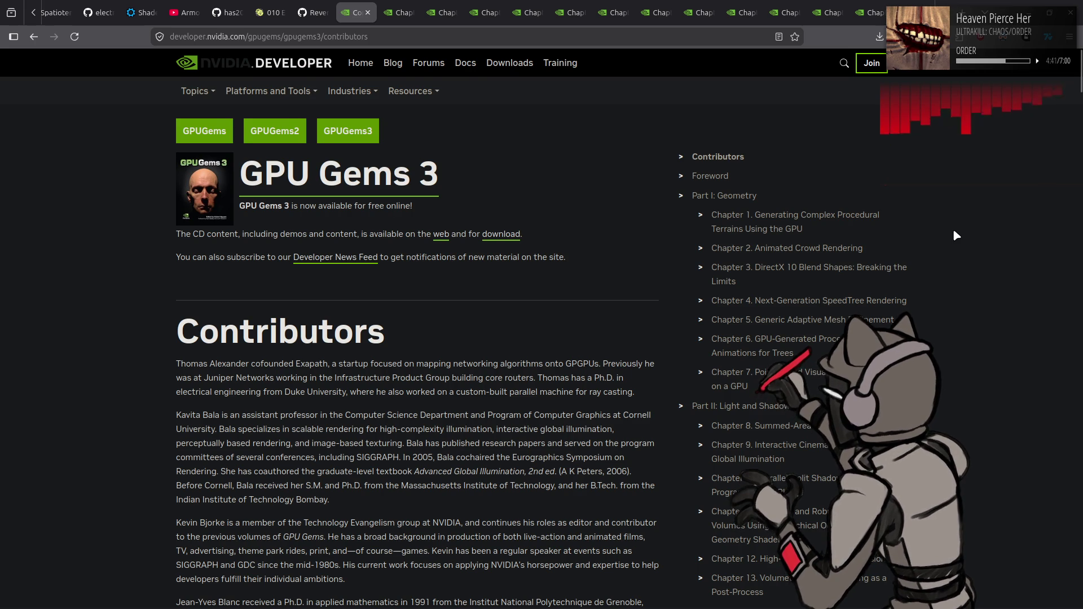
scroll(954, 237, down, 3)
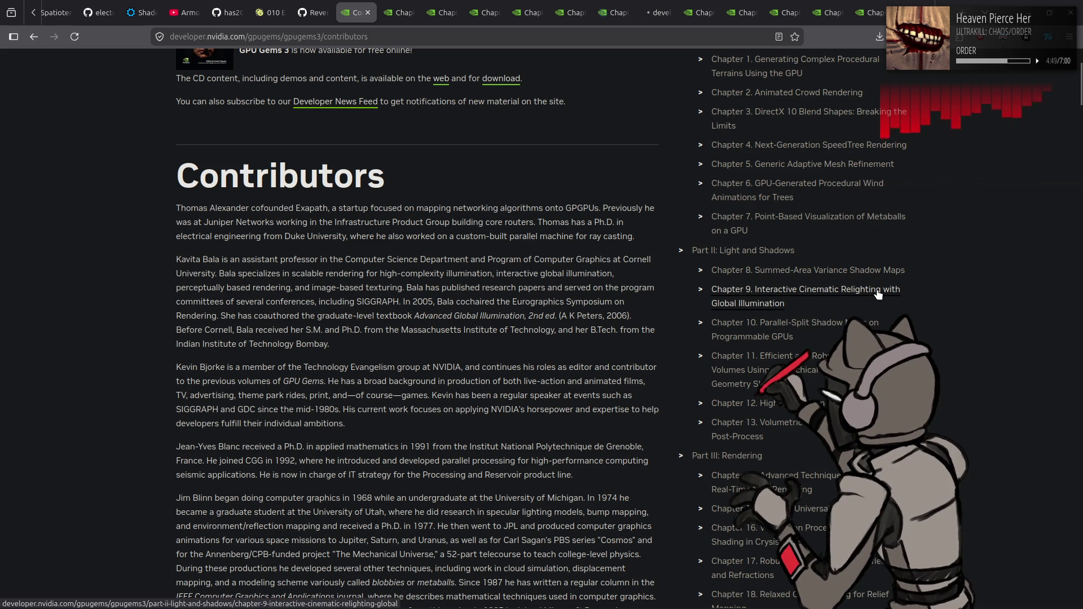
scroll(961, 327, down, 2)
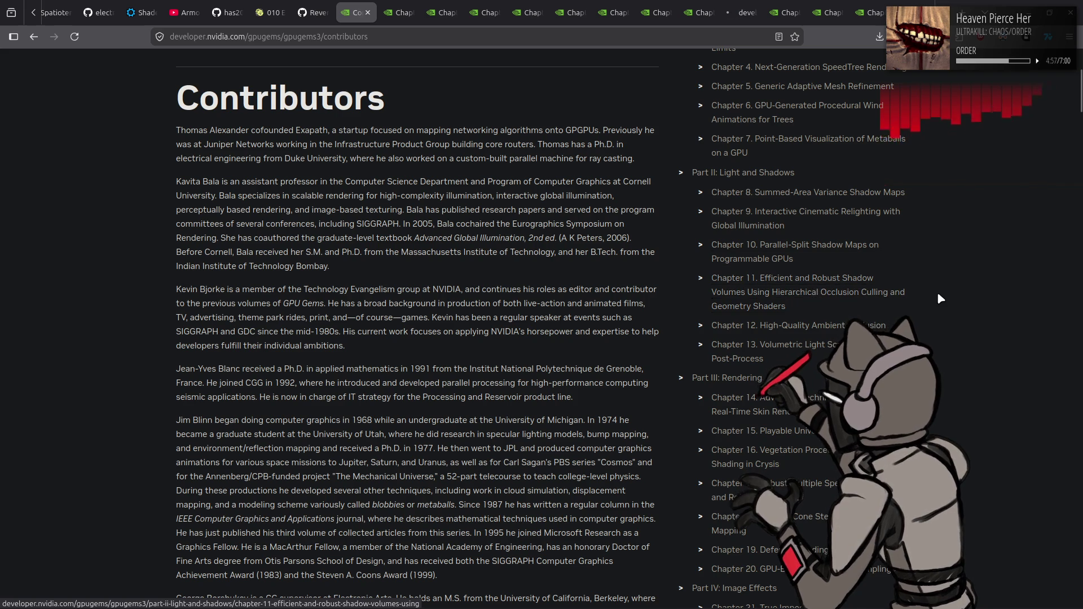
scroll(938, 294, down, 2)
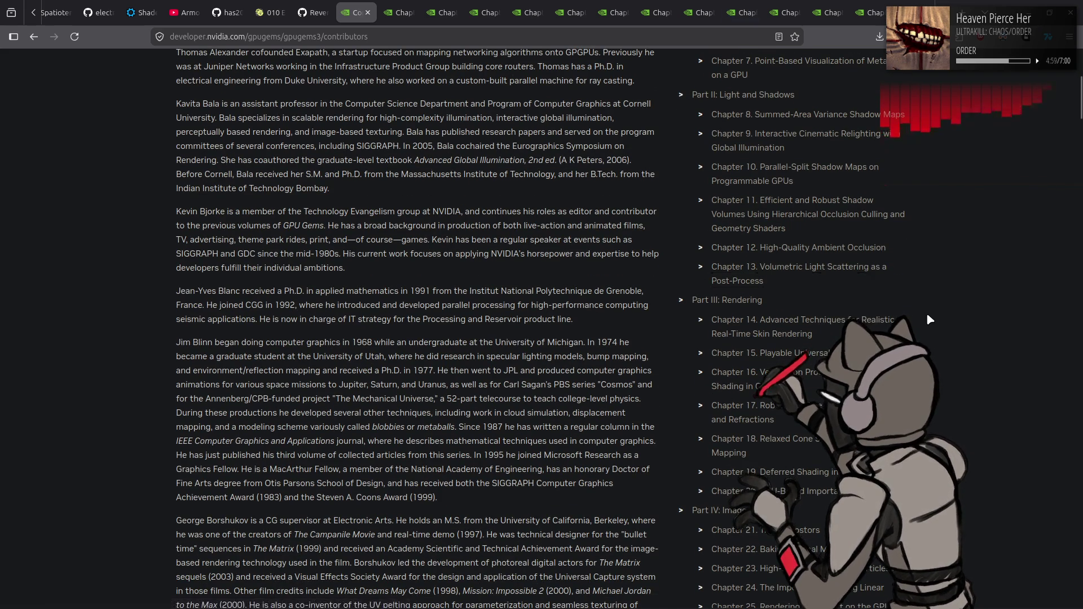
scroll(938, 313, down, 2)
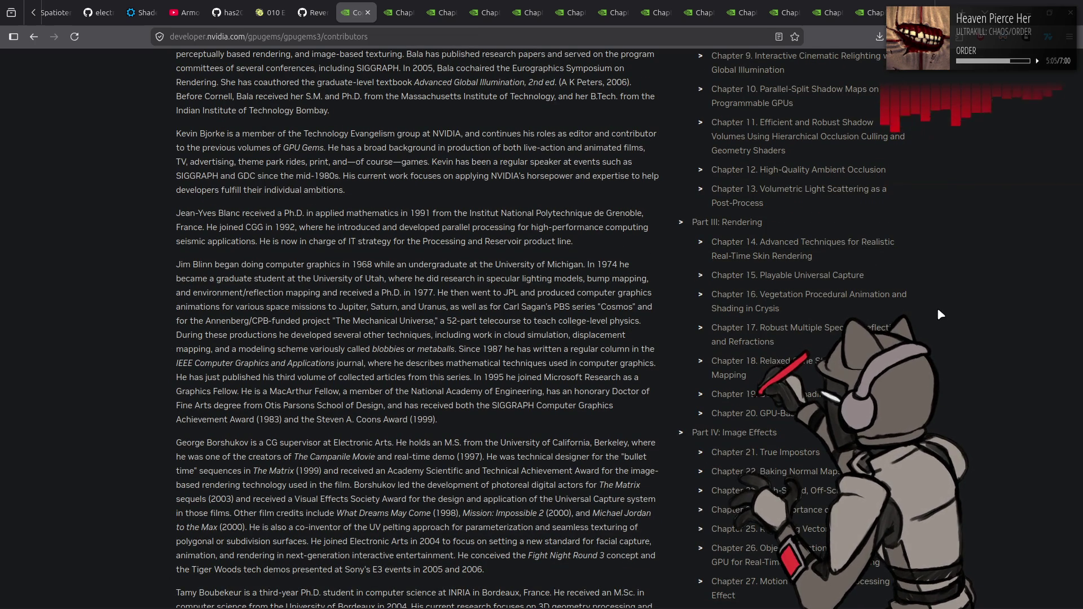
middle_click(810, 361)
Scroll further through GPU Gems 3, then go back to the Atmospheric Scattering chapter
scroll(997, 330, down, 3)
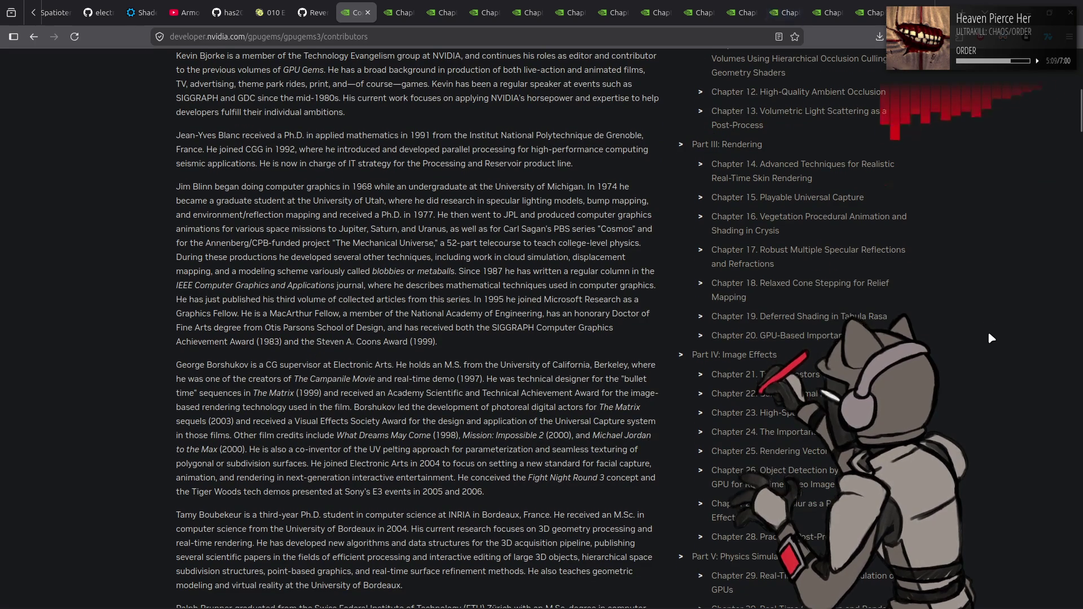
scroll(984, 335, down, 3)
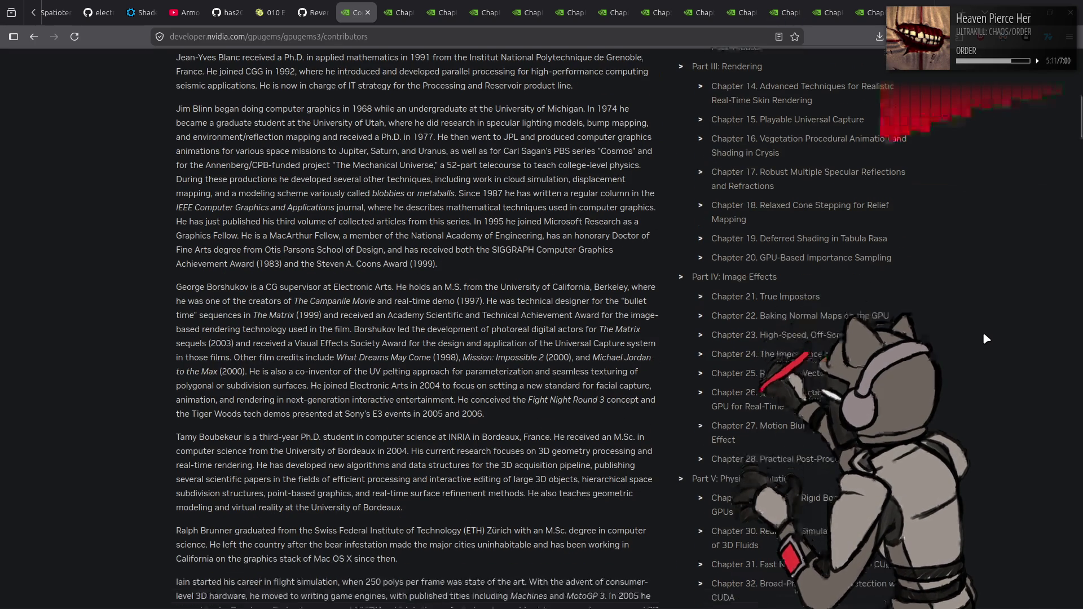
scroll(984, 336, down, 3)
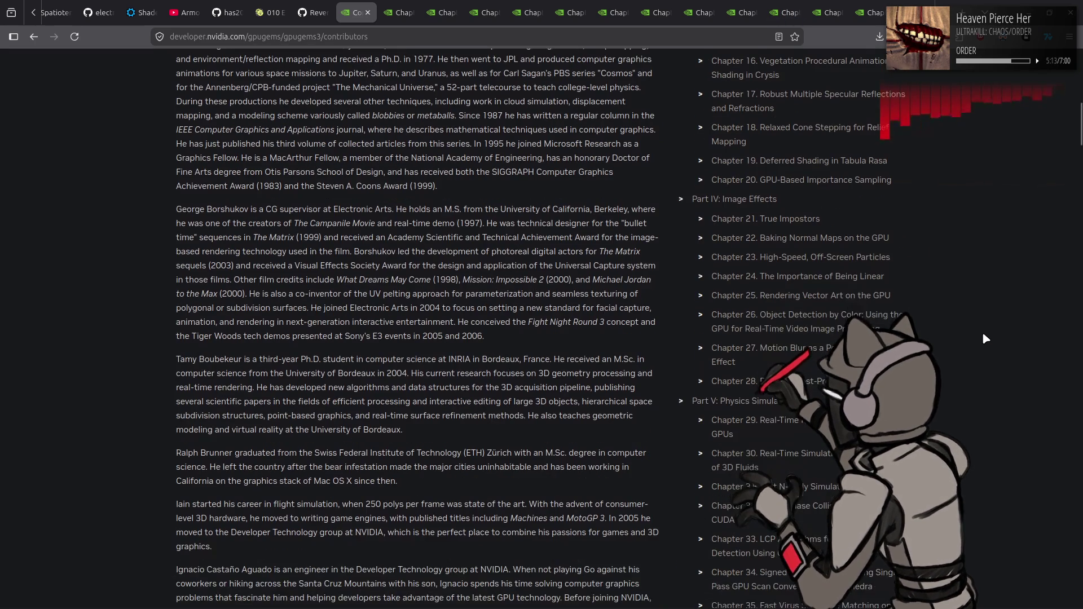
scroll(984, 338, down, 12)
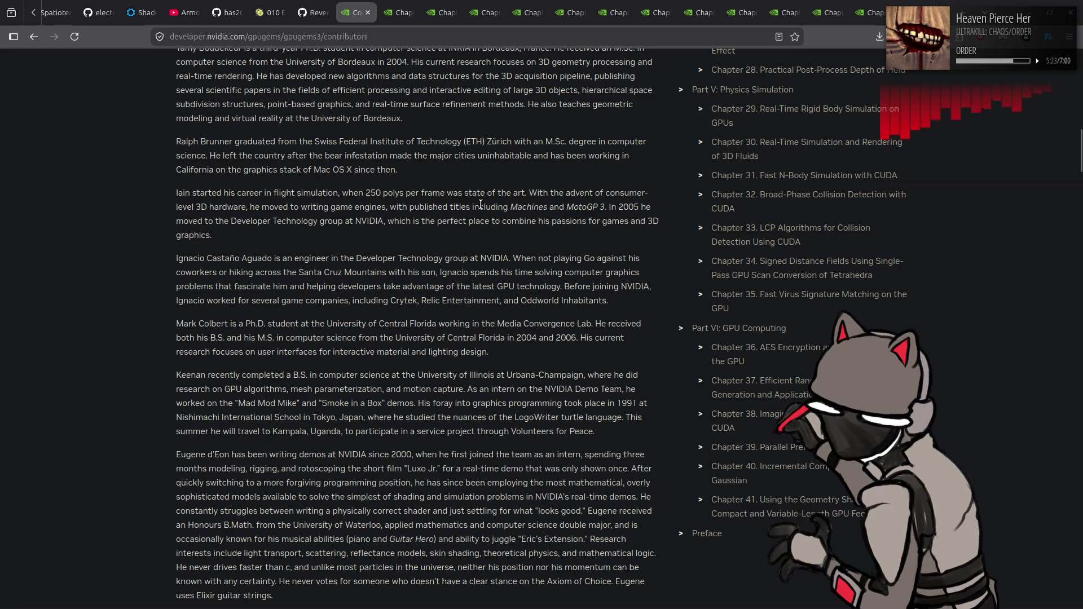
key(alt+Left)
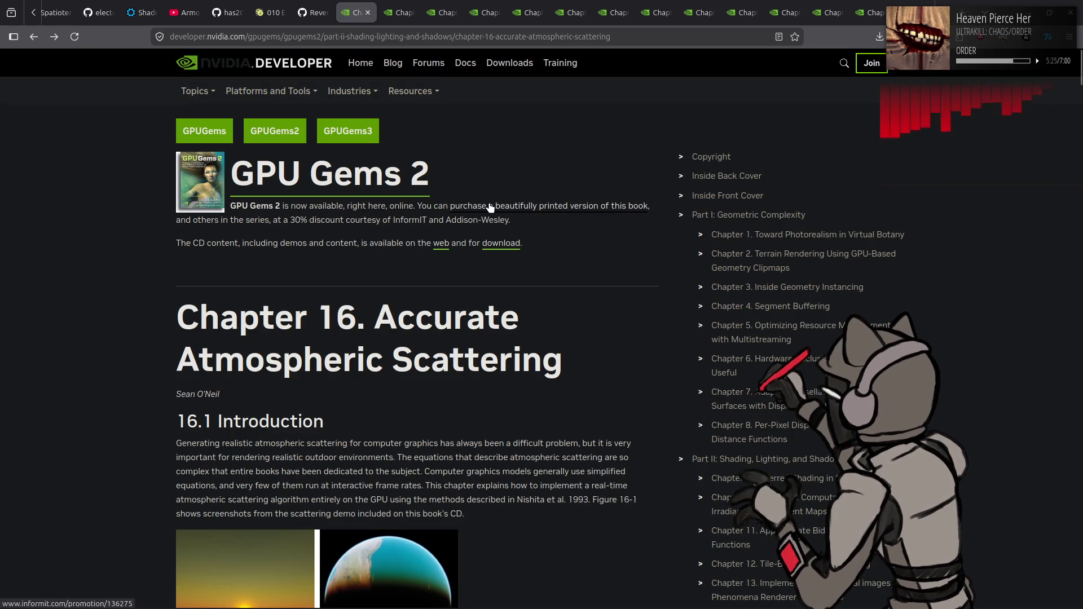
Search the atmospheric scattering chapter text for 'rayleigh'
scroll(496, 232, down, 2)
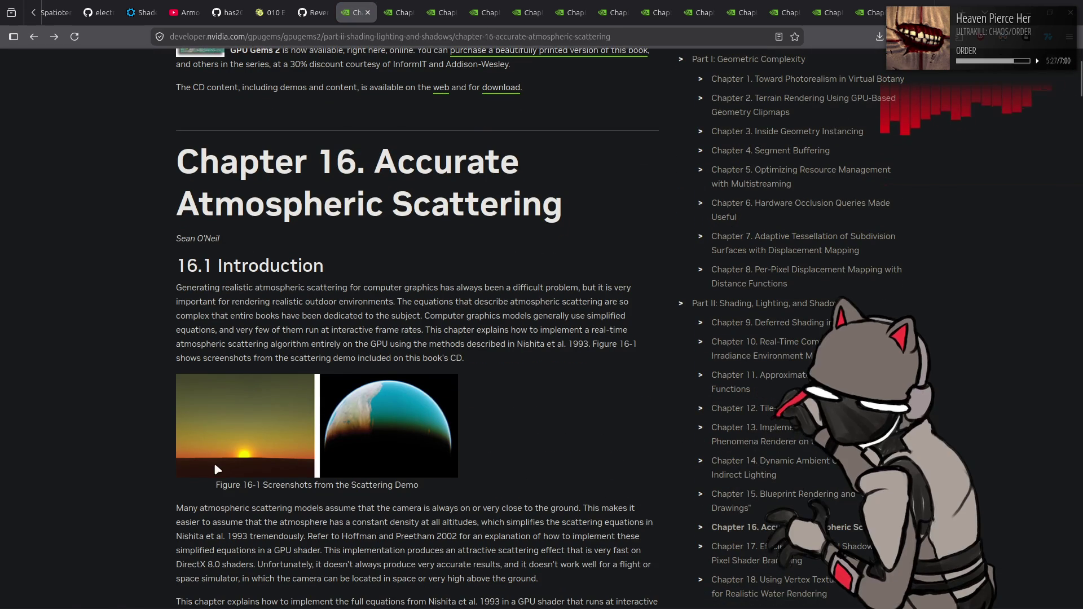
scroll(181, 428, down, 2)
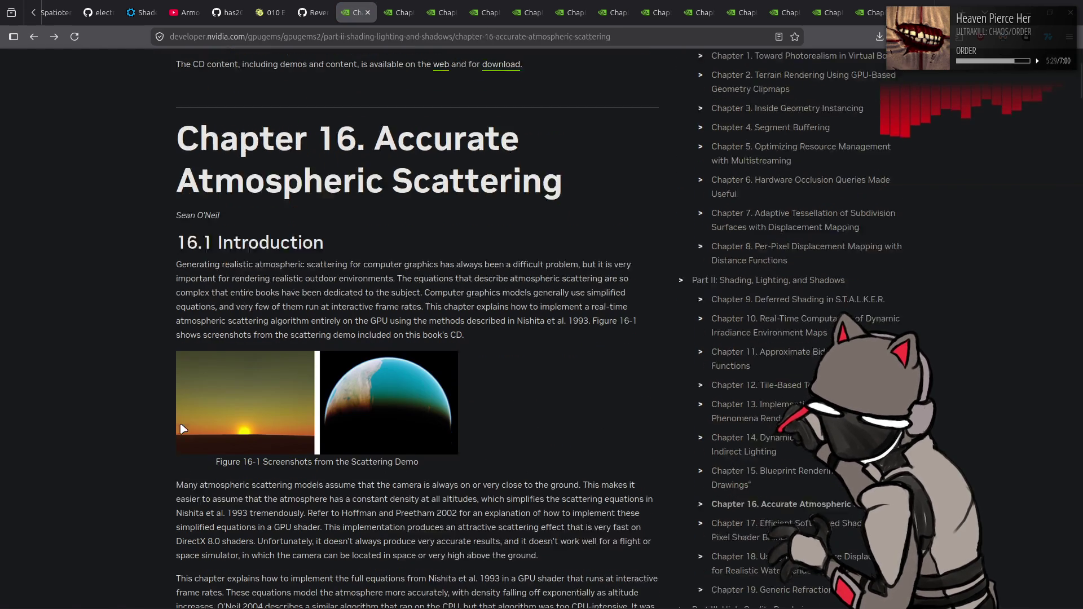
key(ctrl+f)
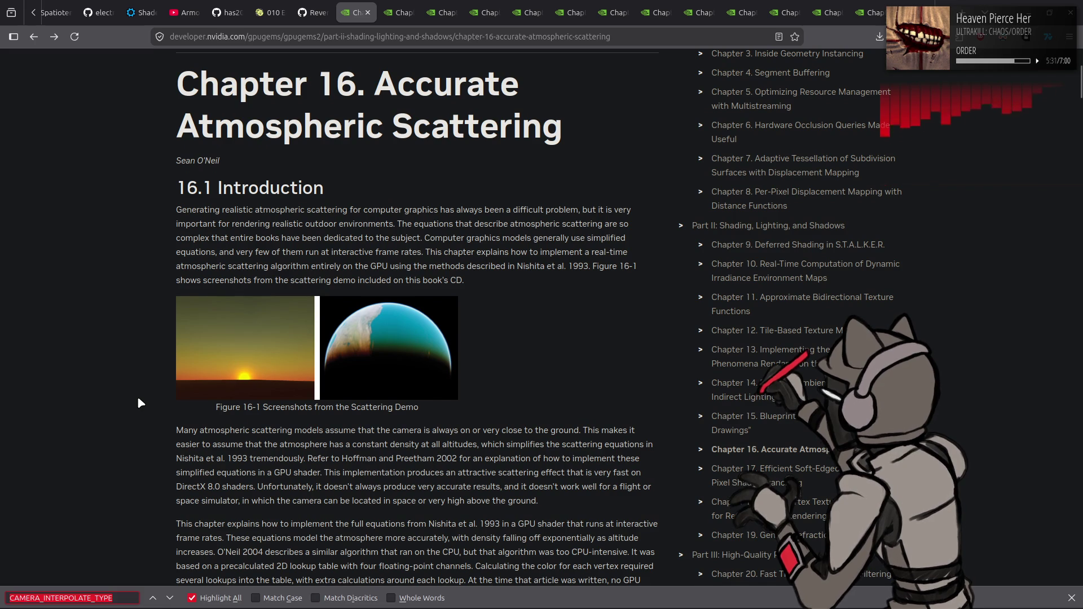
text(rayleigh)
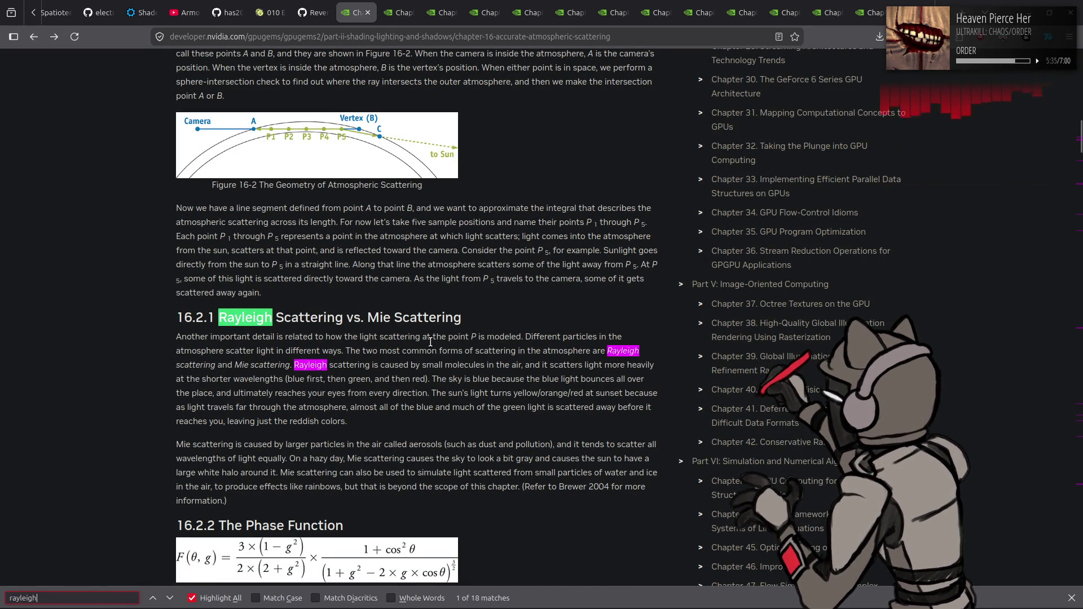
Switch the page search to 'Mie', review its 16 matches, then close the search
double_click(242, 362)
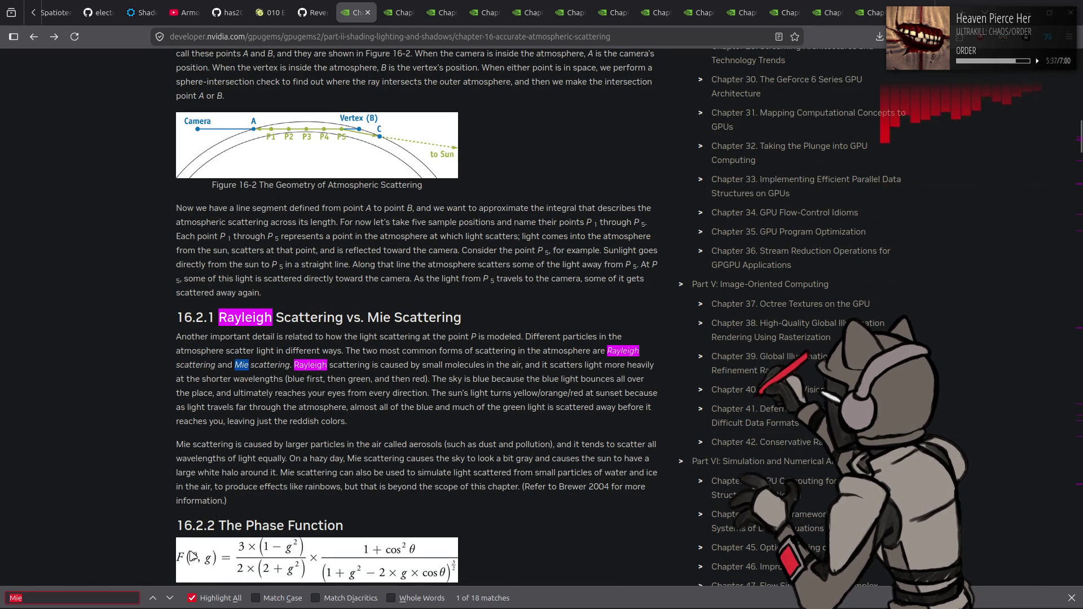
click(168, 597)
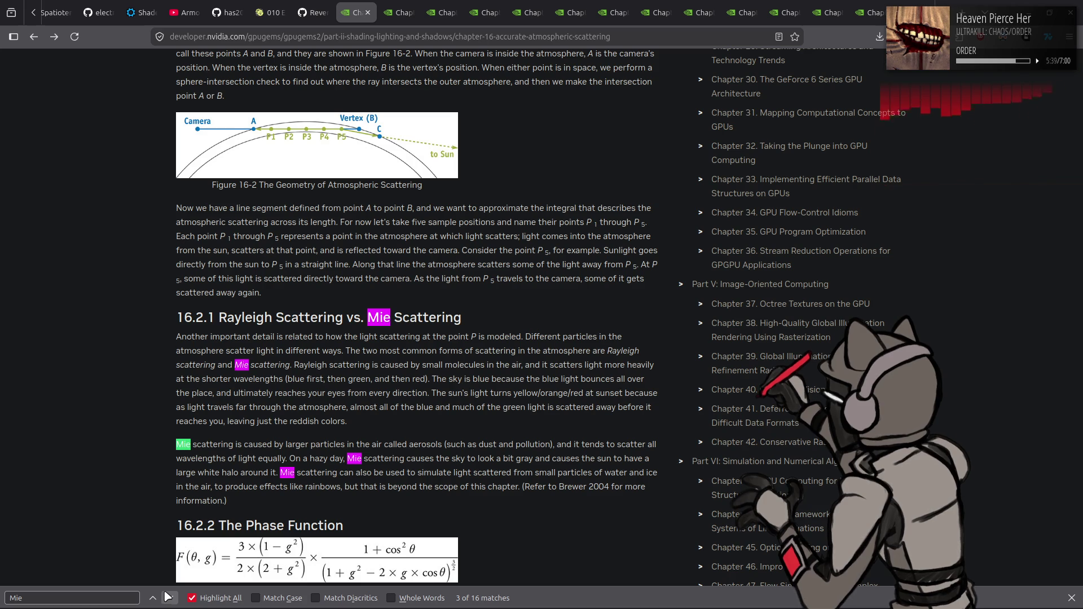
scroll(375, 383, down, 4)
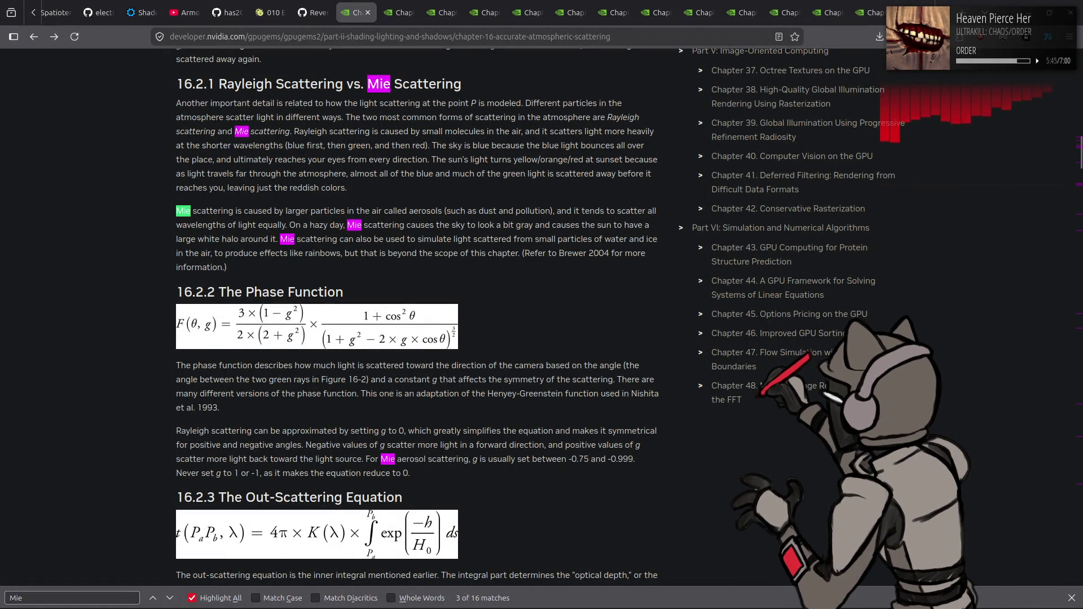
click(1072, 599)
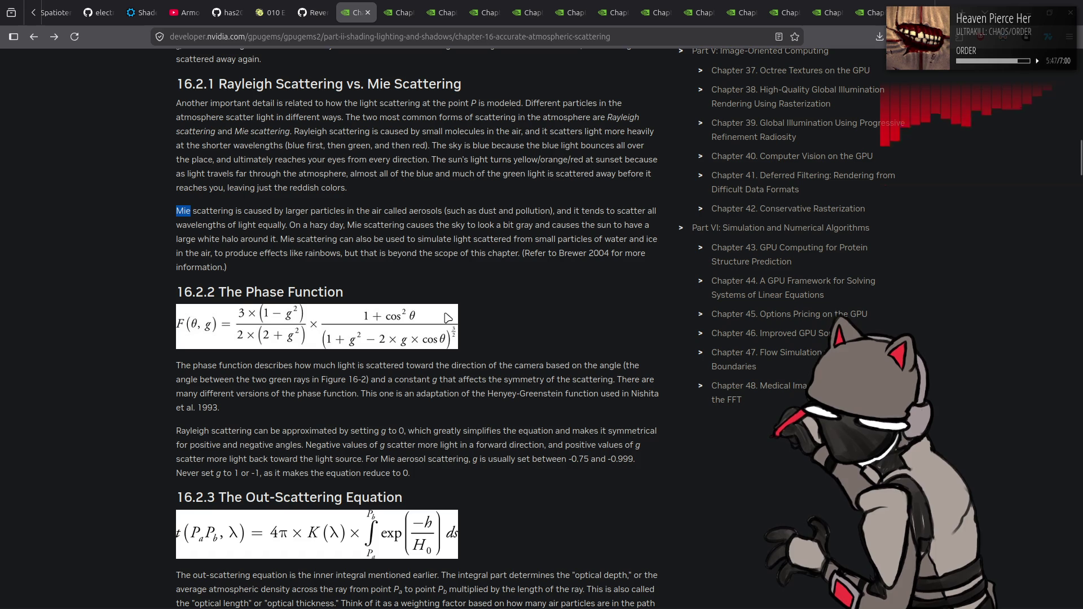
scroll(447, 317, down, 8)
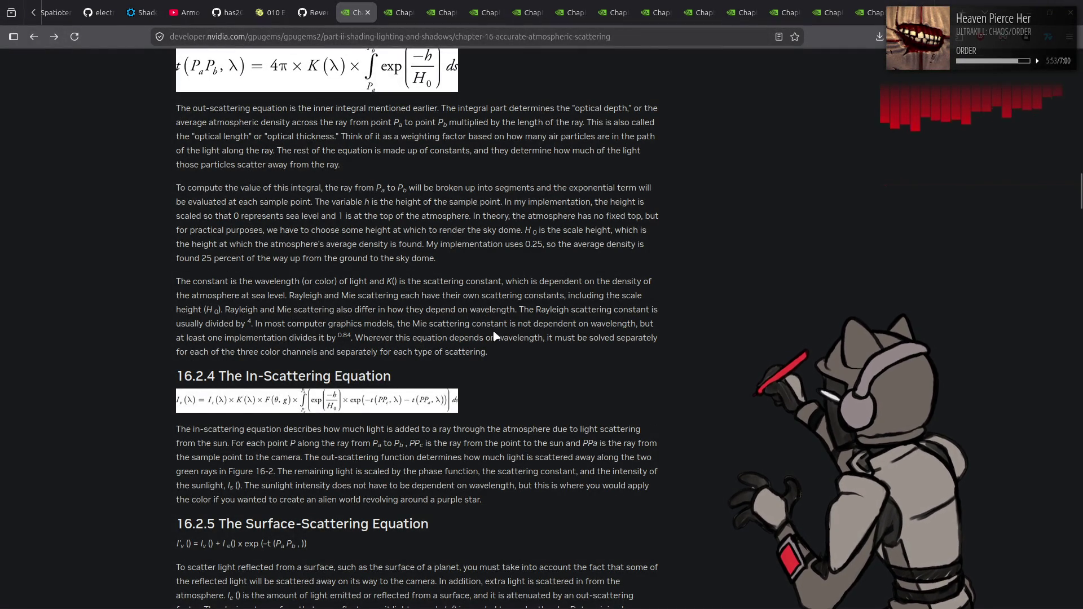
Read past sections 16.3–16.5 to 16.5.2 The Fragment Shader and Example 16-2, SkyFromSpace.frag
scroll(494, 336, down, 5)
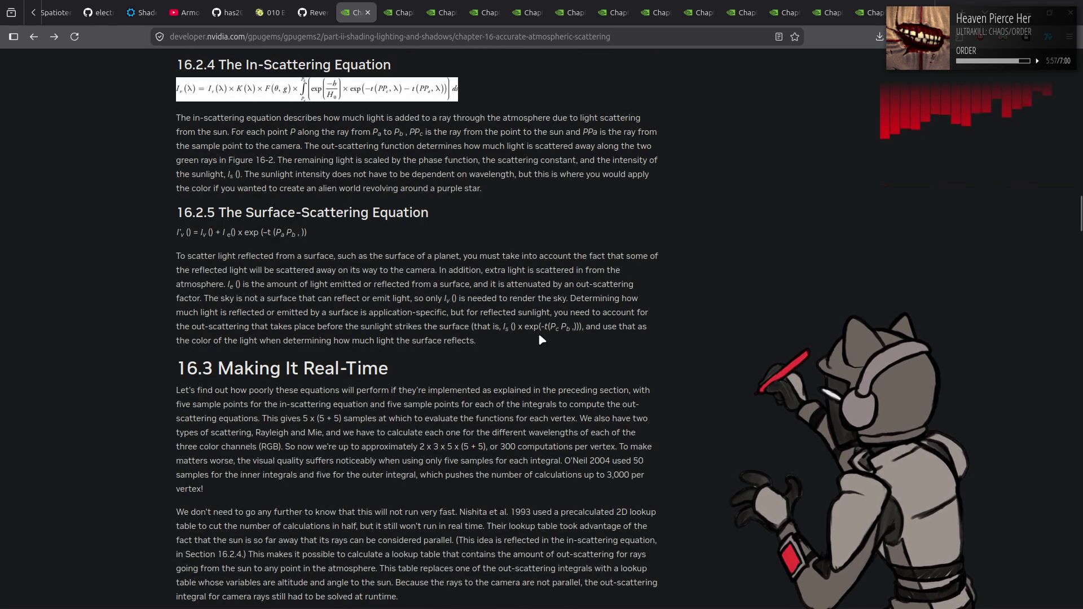
scroll(723, 346, down, 5)
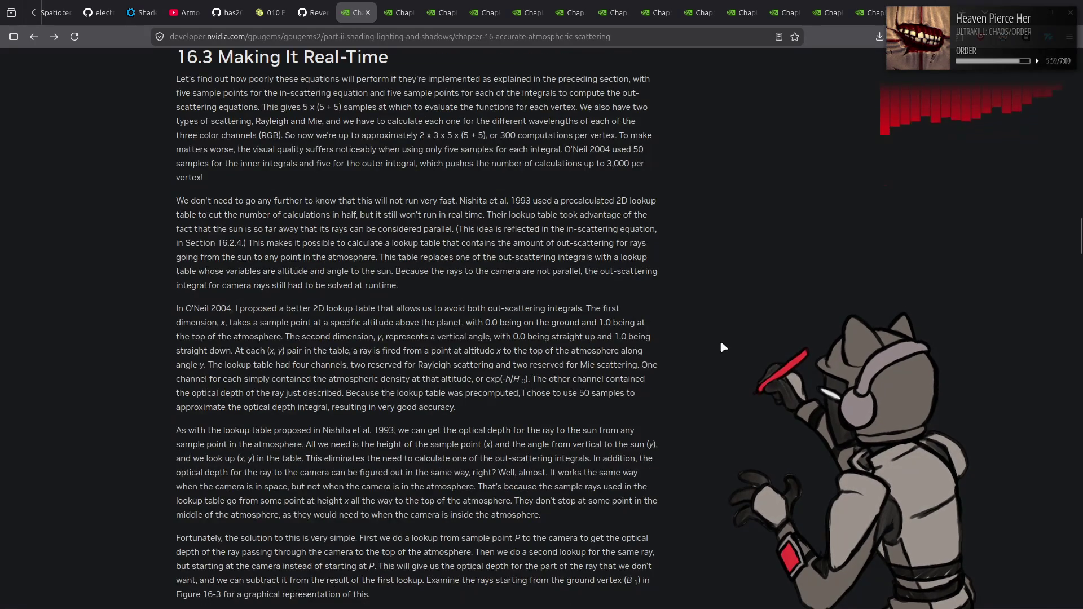
scroll(723, 347, down, 5)
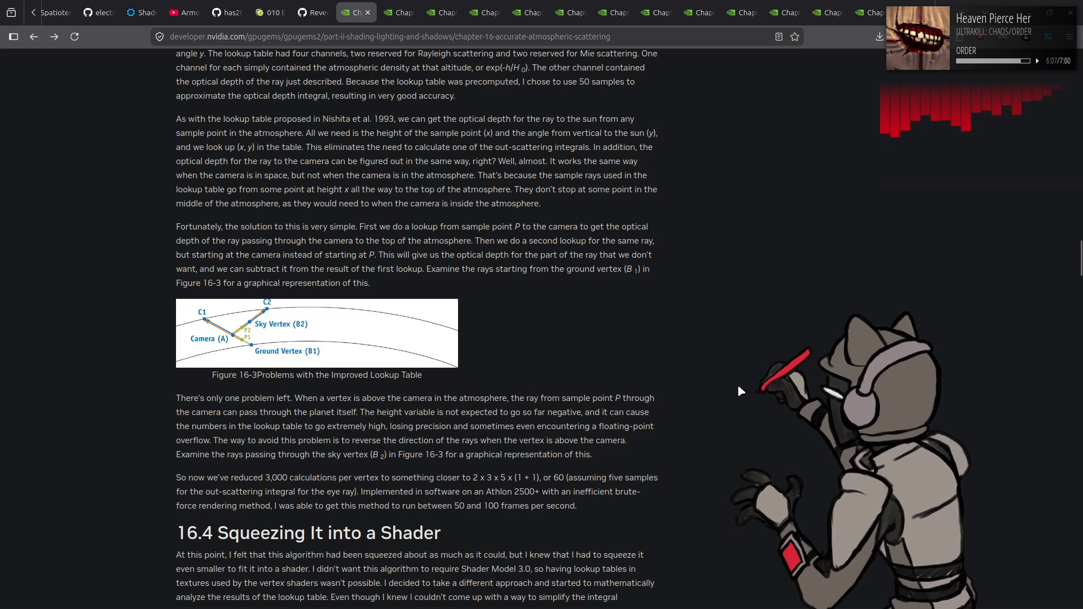
scroll(737, 384, down, 4)
scroll(563, 232, down, 6)
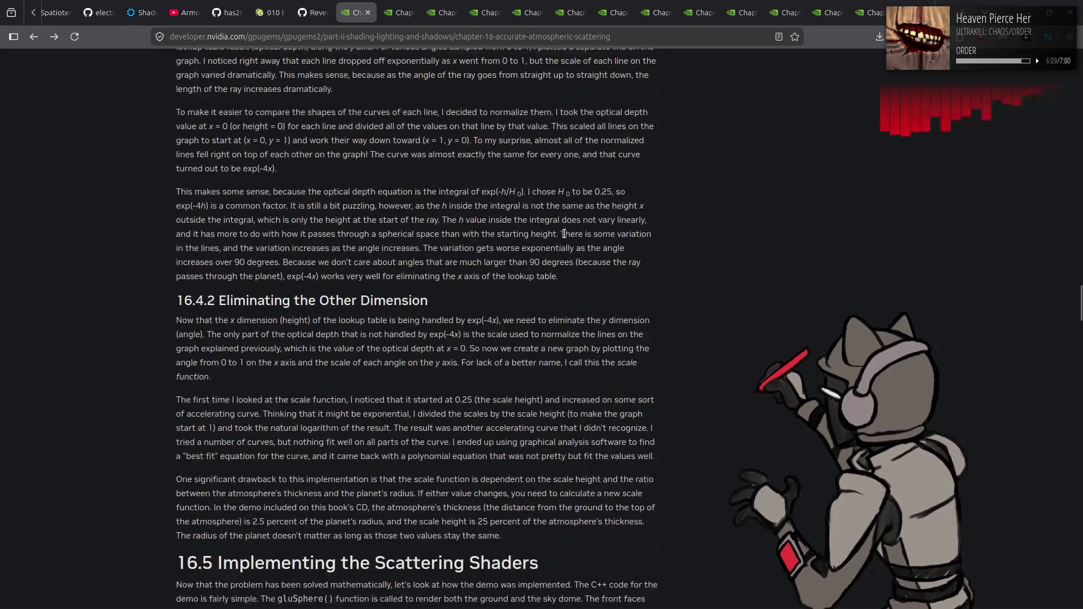
scroll(565, 236, down, 4)
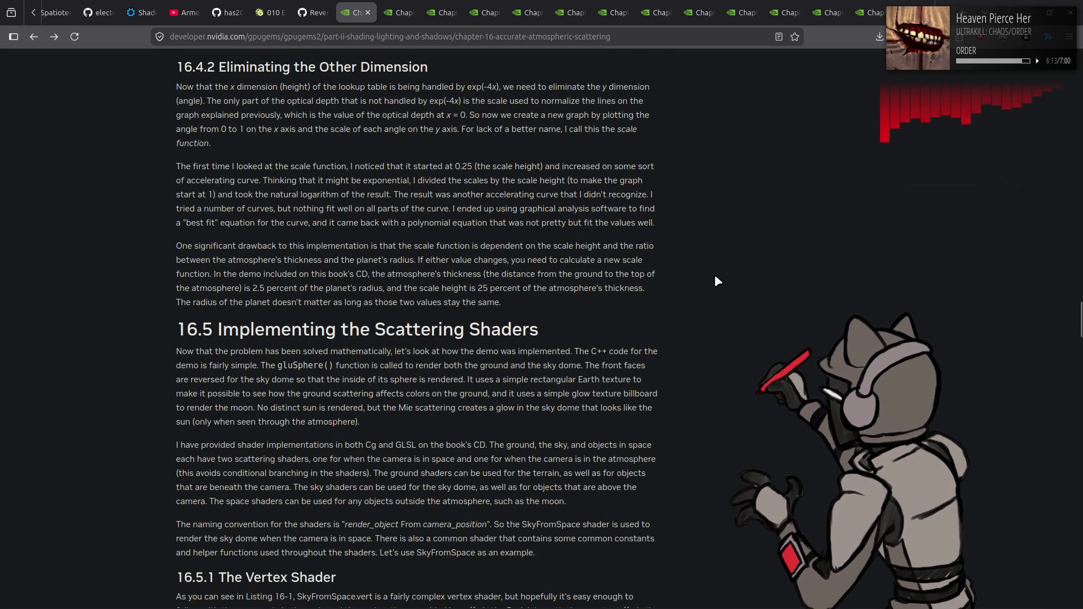
scroll(714, 281, down, 4)
scroll(722, 283, down, 20)
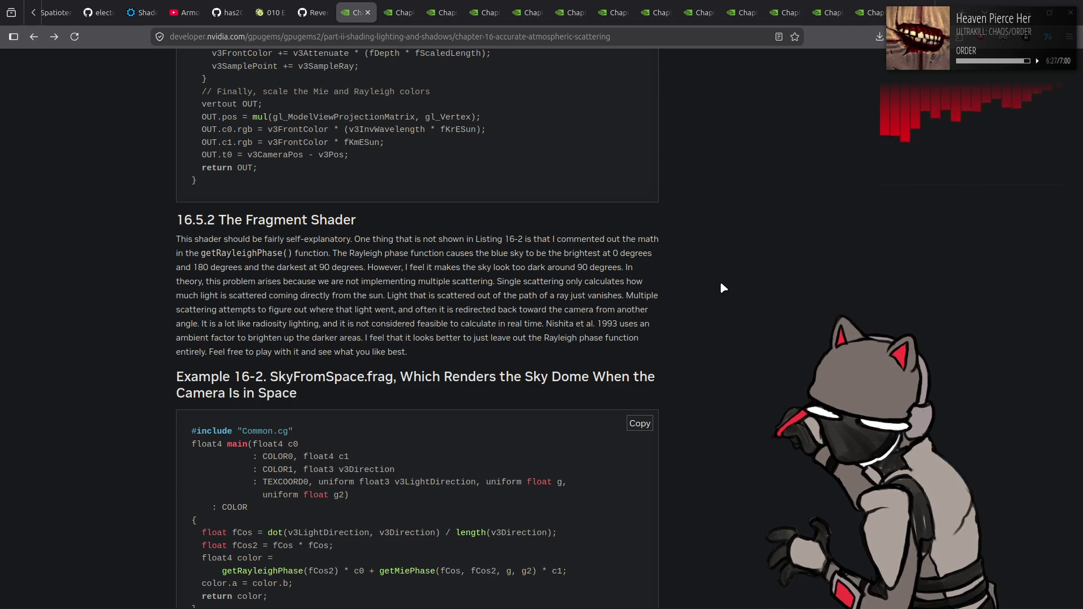
Review the sky-dome shader listings in Examples 16-1 and 16-2, scrolling back over them
scroll(726, 280, down, 3)
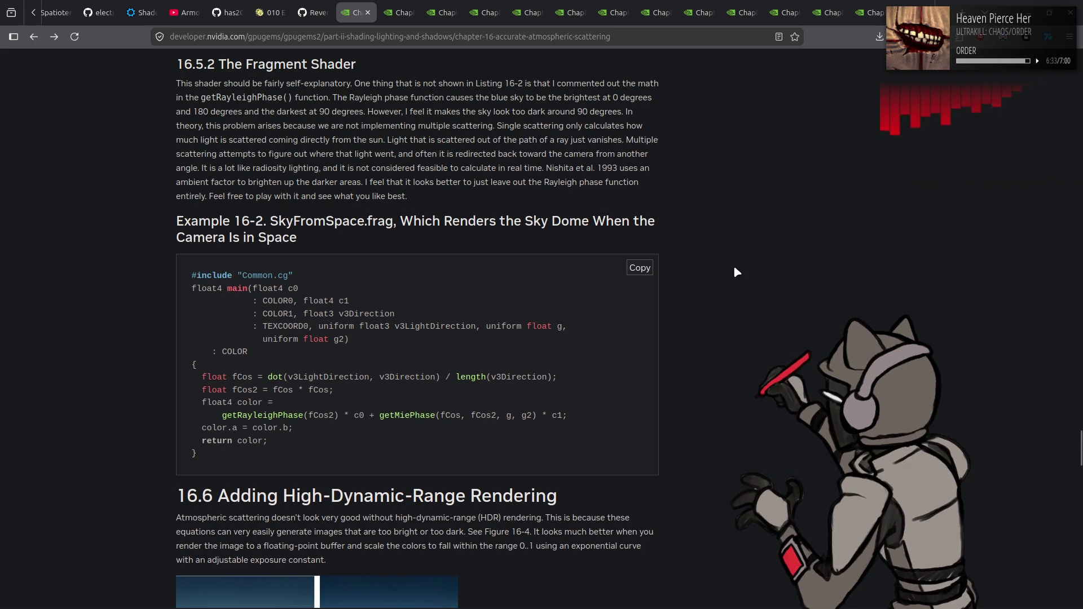
scroll(735, 274, down, 6)
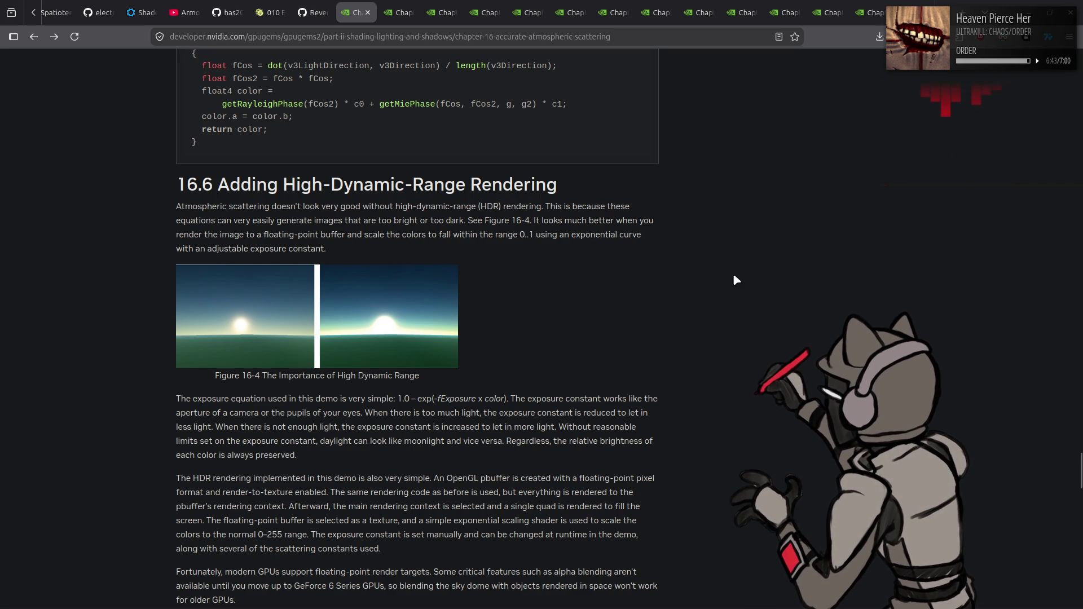
scroll(735, 272, down, 3)
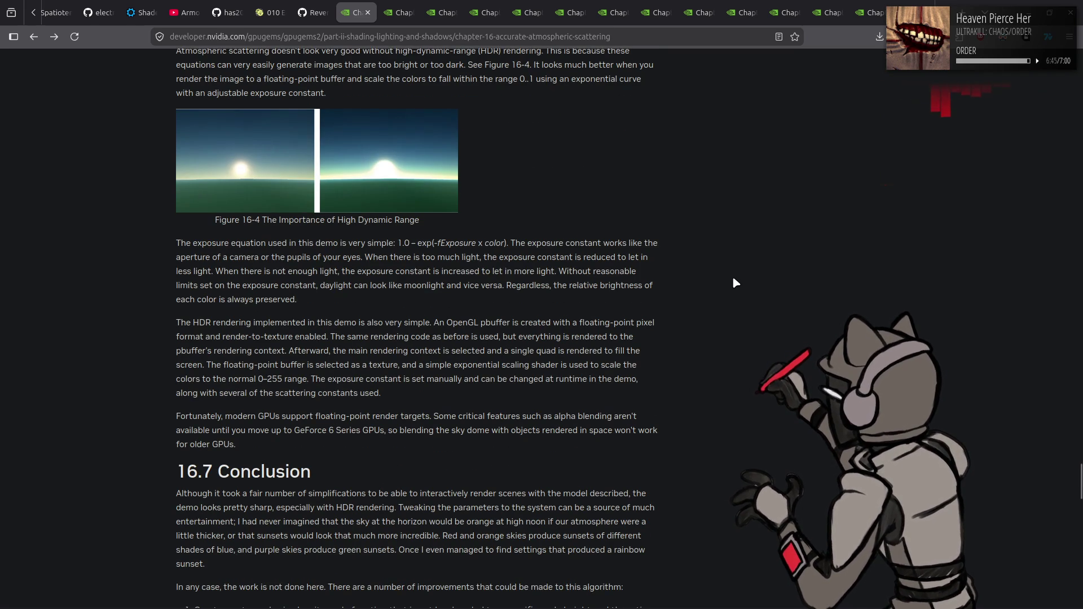
scroll(727, 273, up, 9)
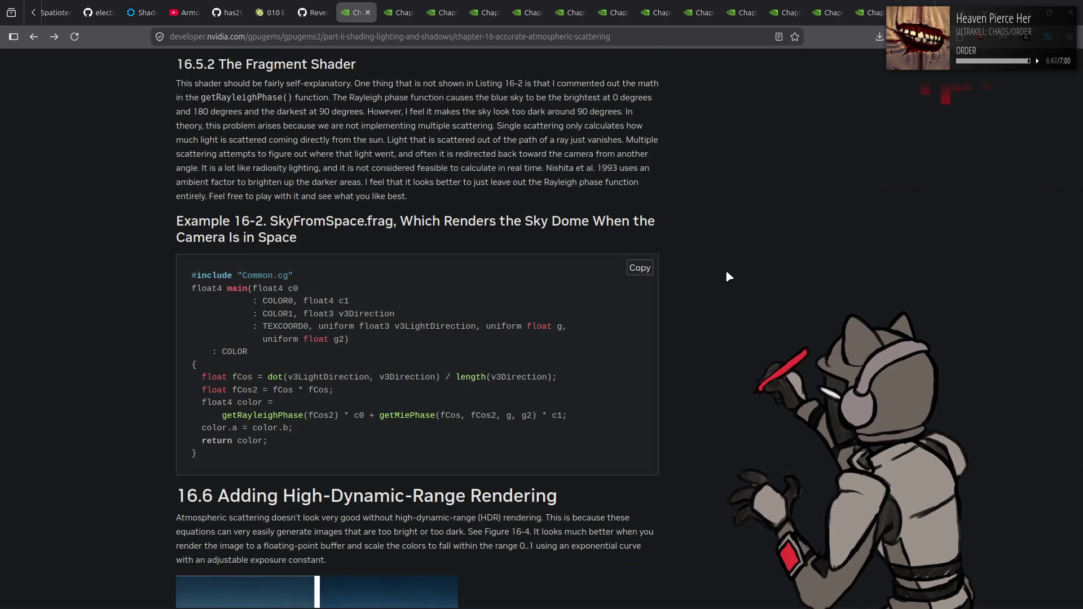
scroll(728, 276, up, 6)
scroll(726, 272, up, 6)
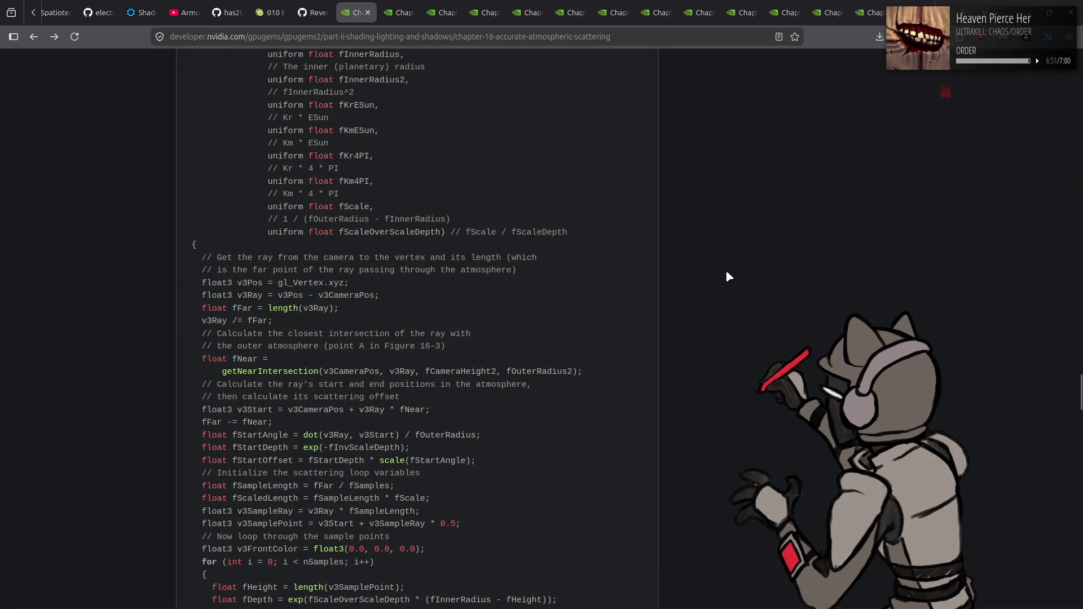
scroll(726, 272, up, 7)
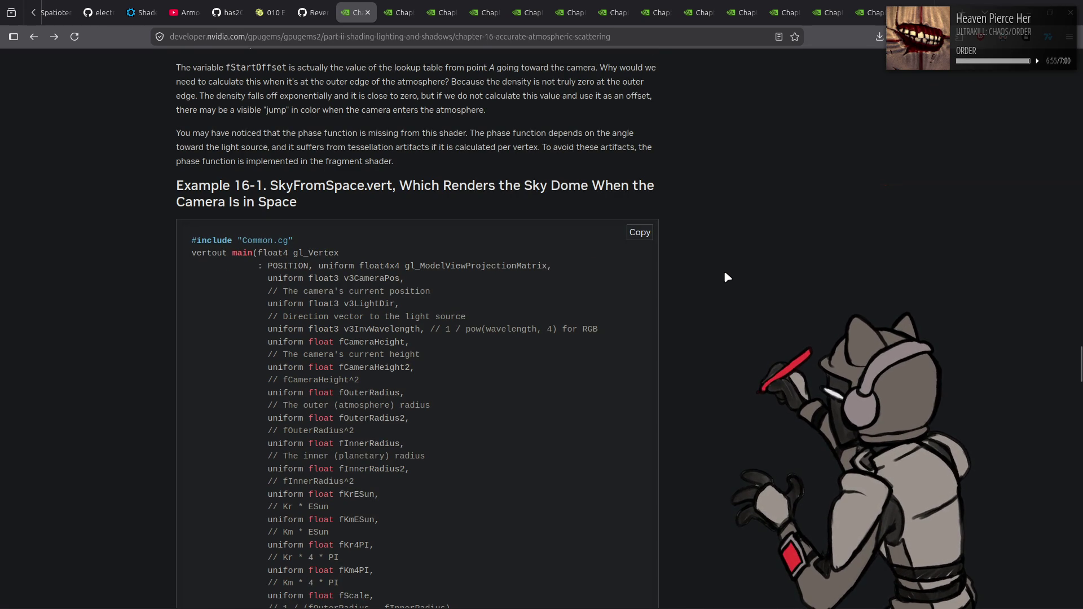
scroll(725, 276, up, 7)
Read on through 16.6 Adding High-Dynamic-Range Rendering, then go to the Chapter 10 Cinematic Lighting page
scroll(725, 275, down, 20)
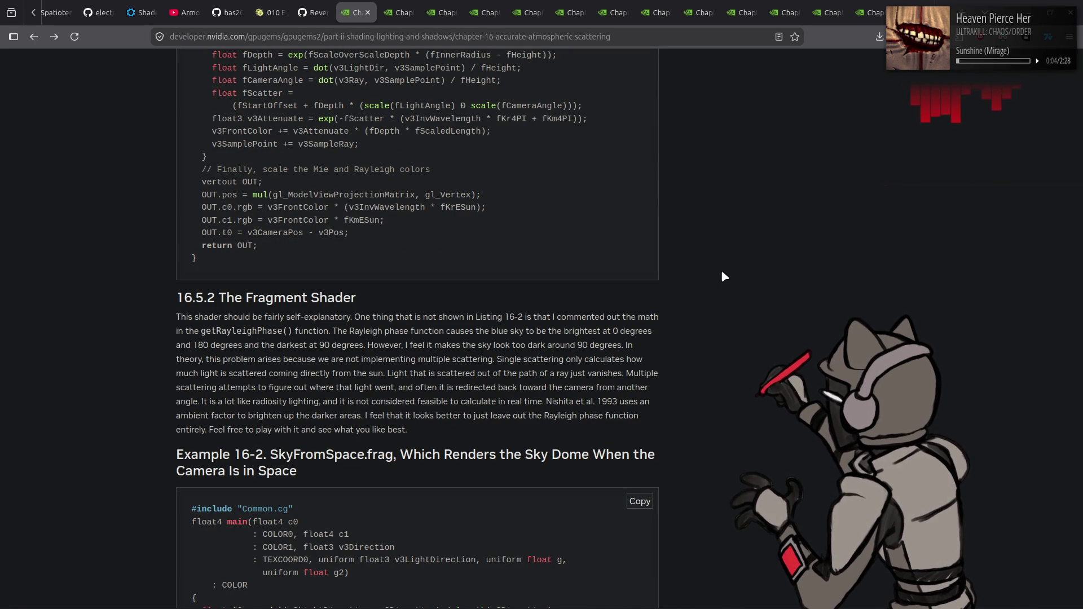
scroll(724, 276, down, 1)
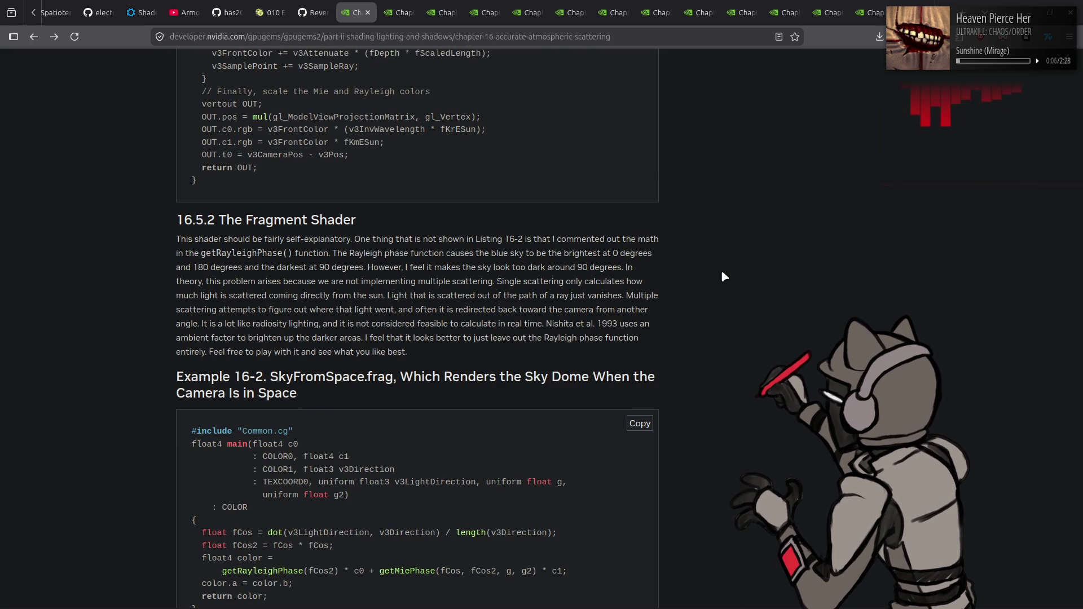
scroll(723, 276, down, 2)
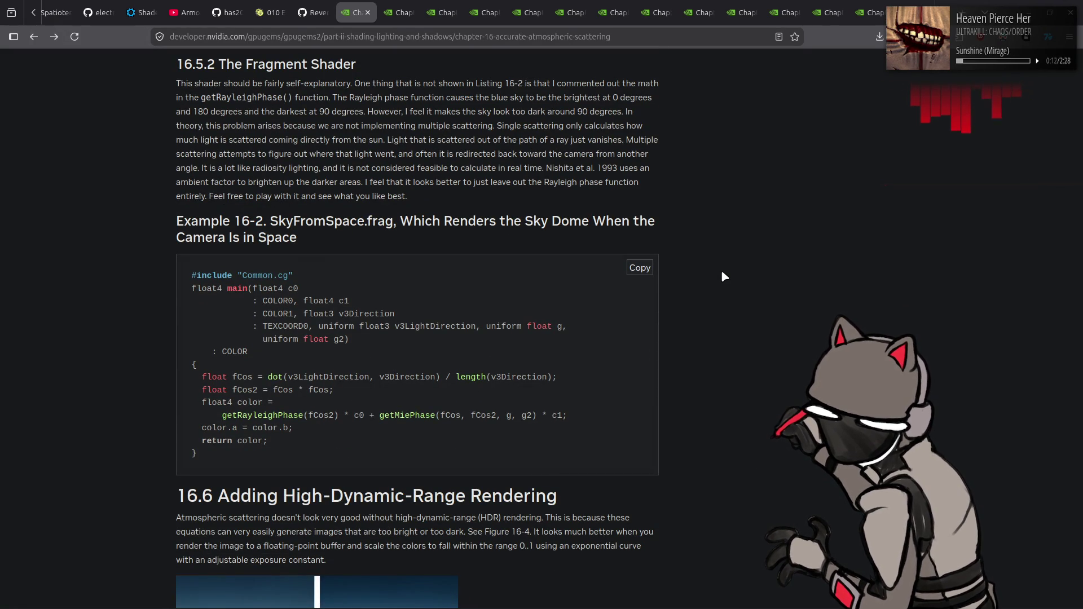
scroll(724, 275, down, 2)
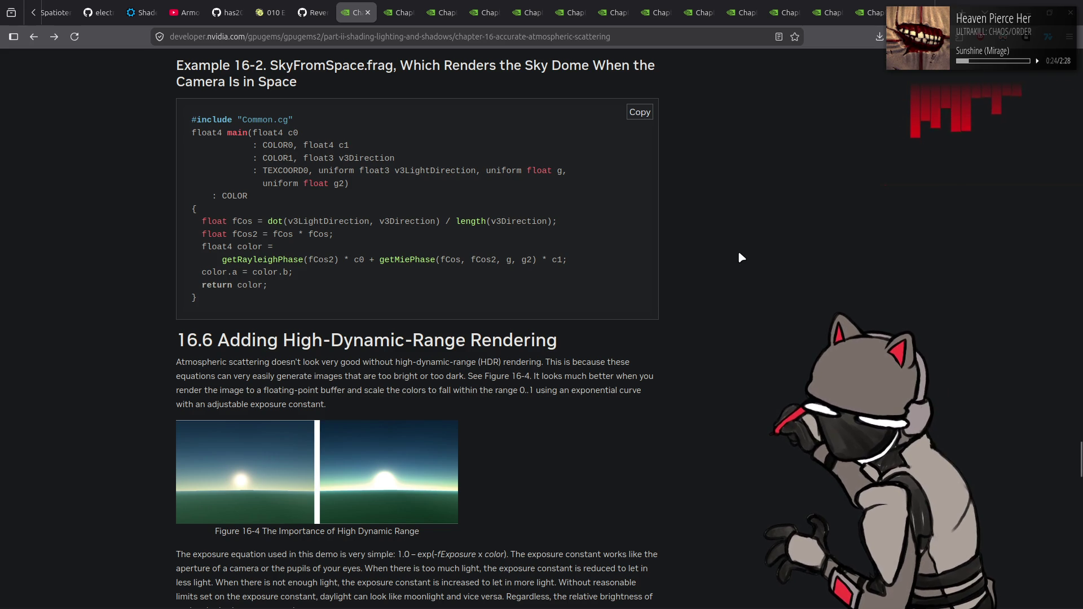
scroll(739, 251, down, 2)
scroll(738, 248, down, 3)
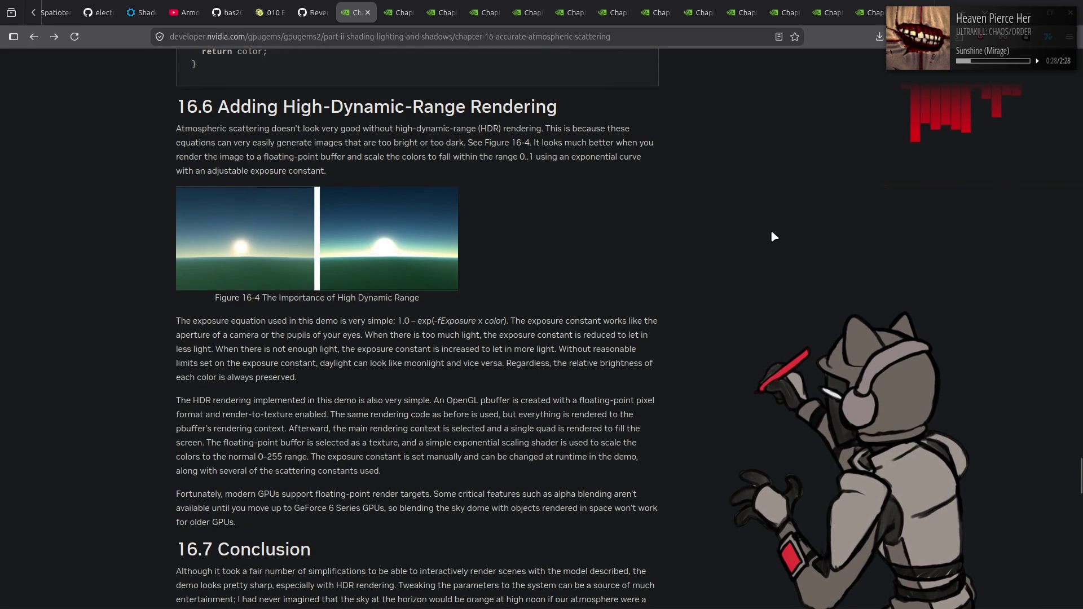
click(396, 7)
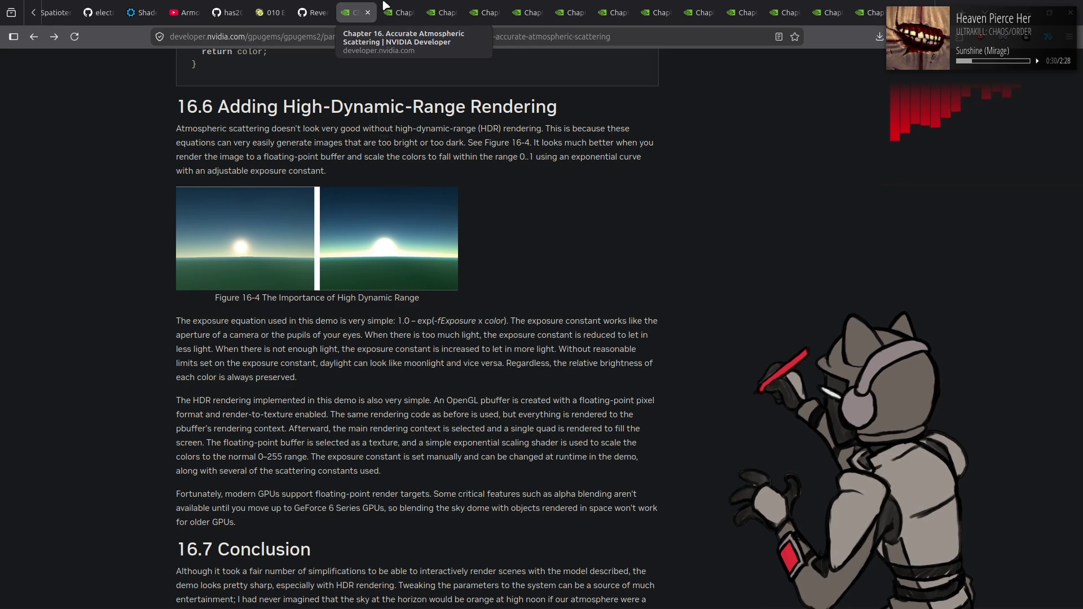
Skim Chapter 10 down to the uberlight shader listings, then go to the Chapter 11 page
scroll(129, 255, down, 4)
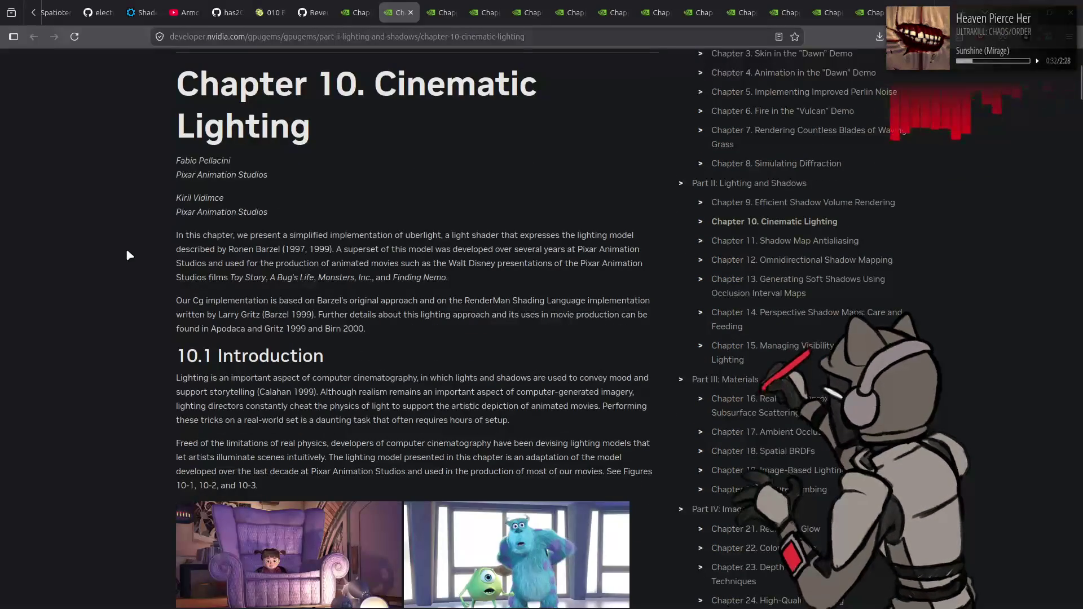
scroll(128, 251, down, 4)
scroll(123, 250, down, 9)
scroll(122, 247, down, 5)
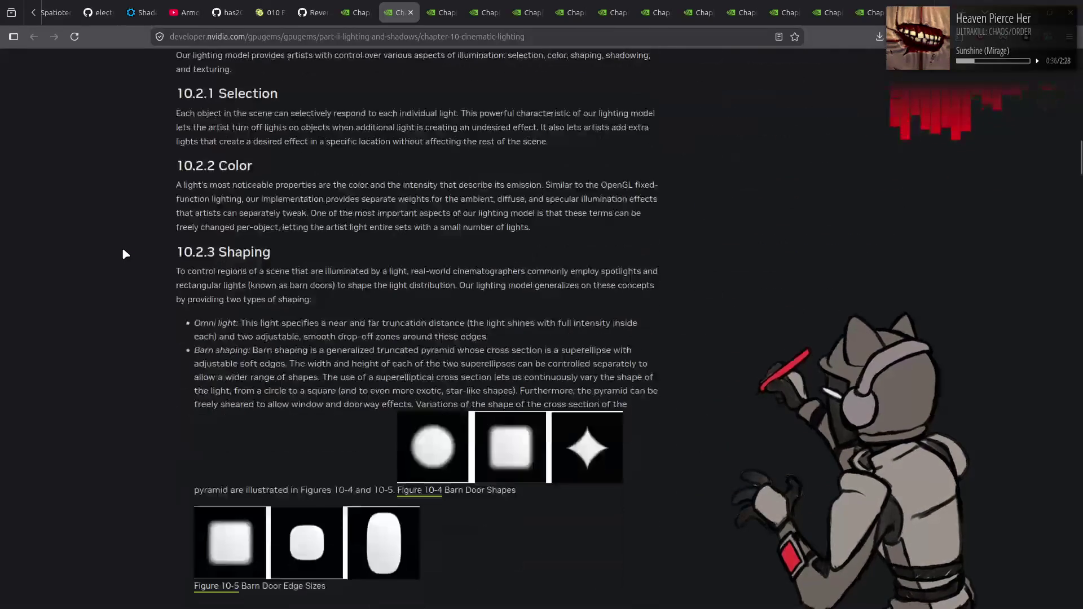
scroll(122, 247, down, 5)
scroll(124, 252, down, 5)
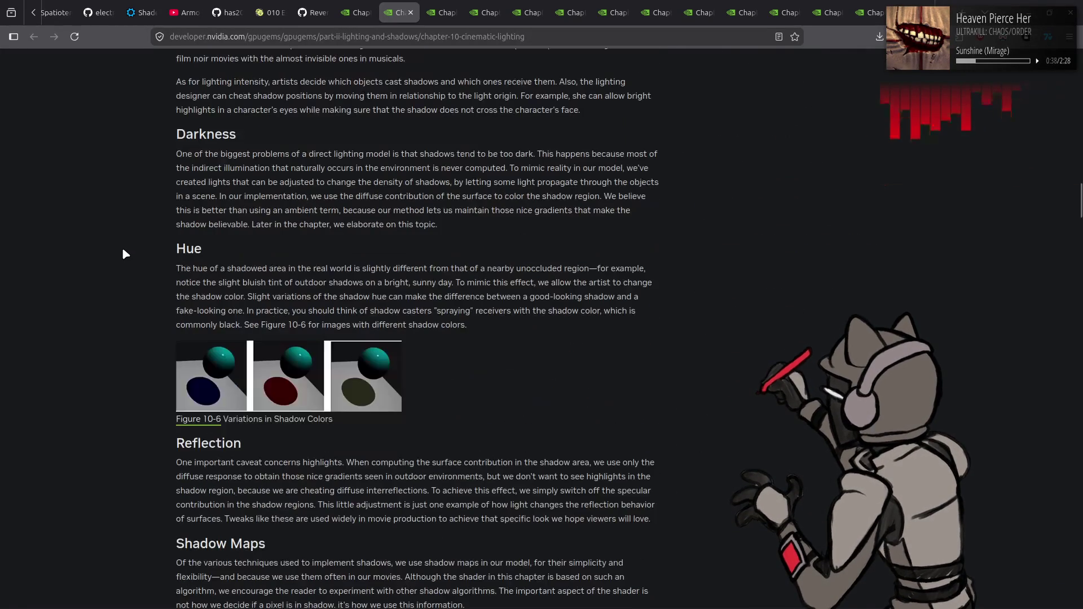
scroll(122, 247, down, 9)
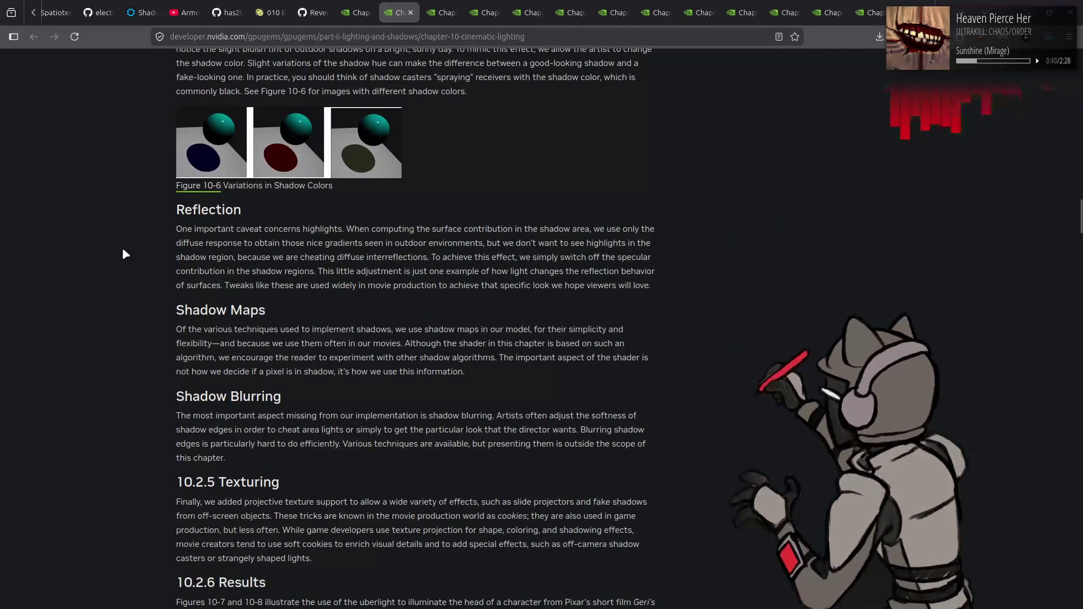
scroll(133, 253, down, 10)
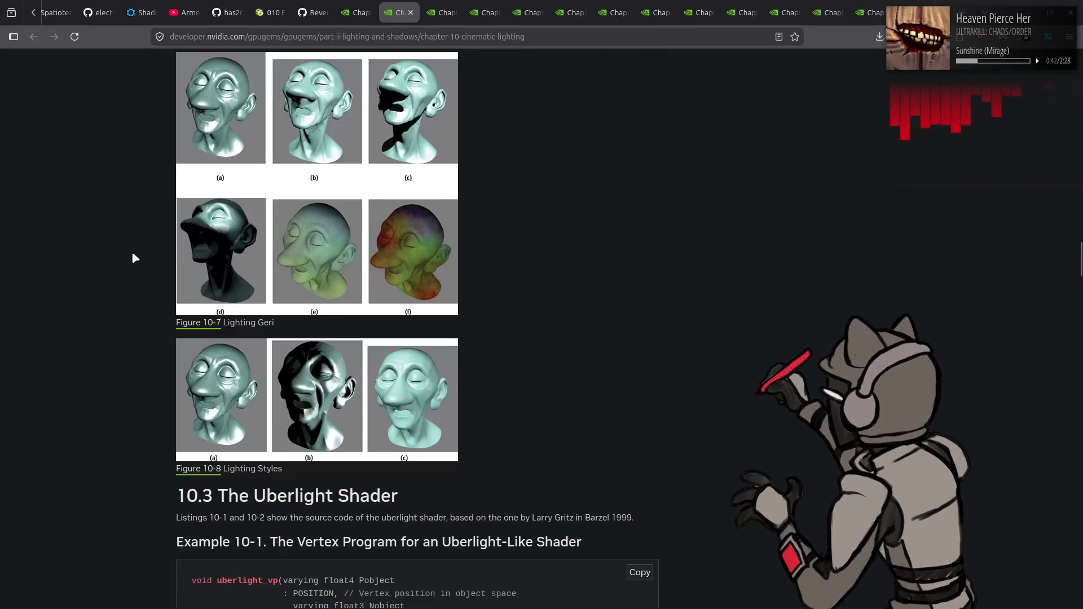
scroll(132, 253, down, 14)
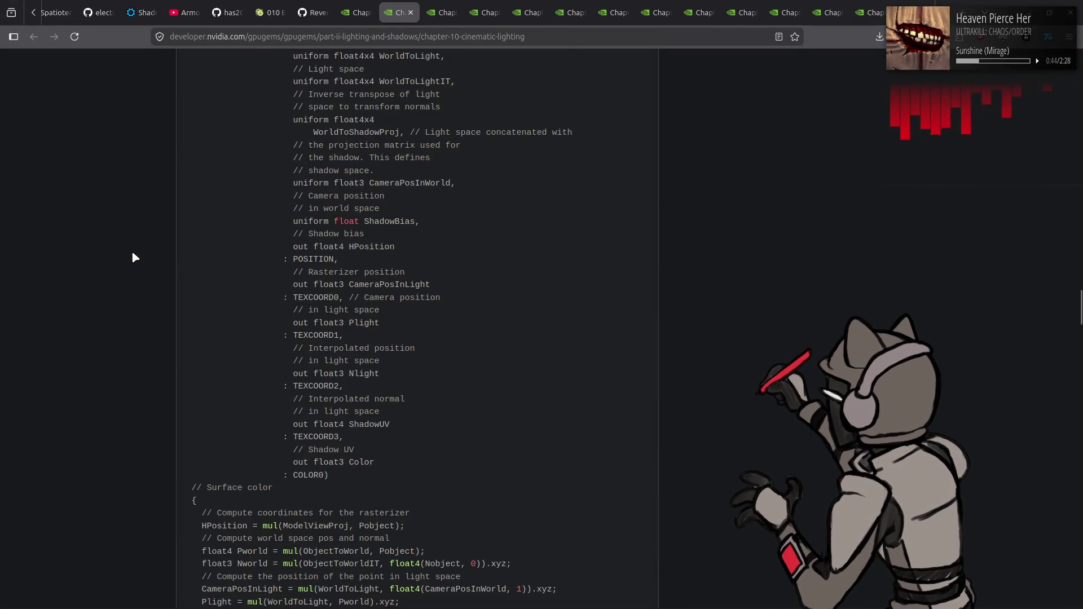
click(393, 5)
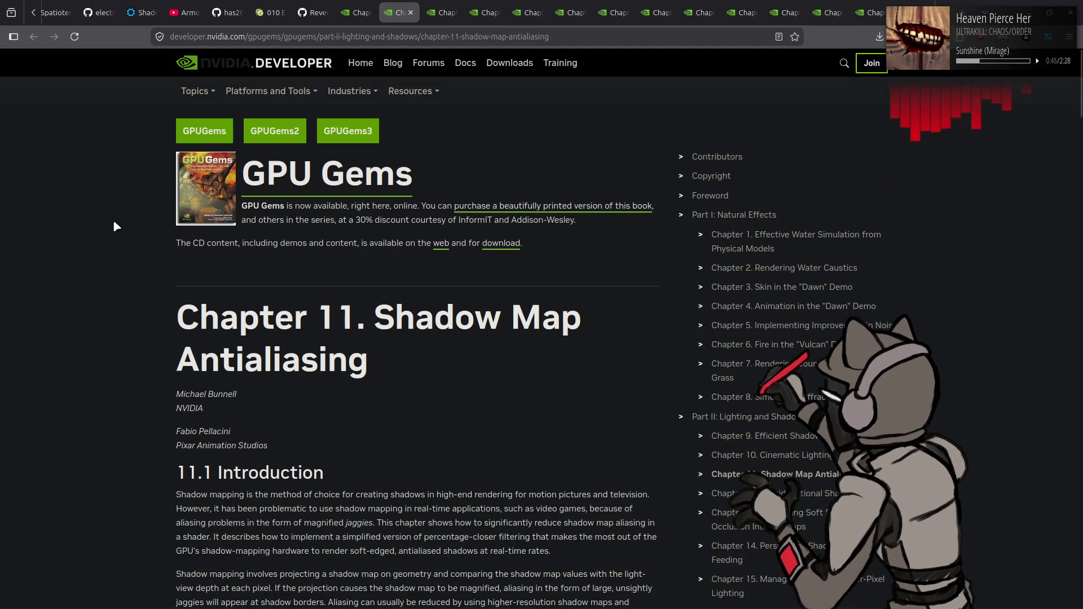
Read Chapter 11's percentage-closer filtering material on Shadow Map Antialiasing
scroll(114, 218, down, 5)
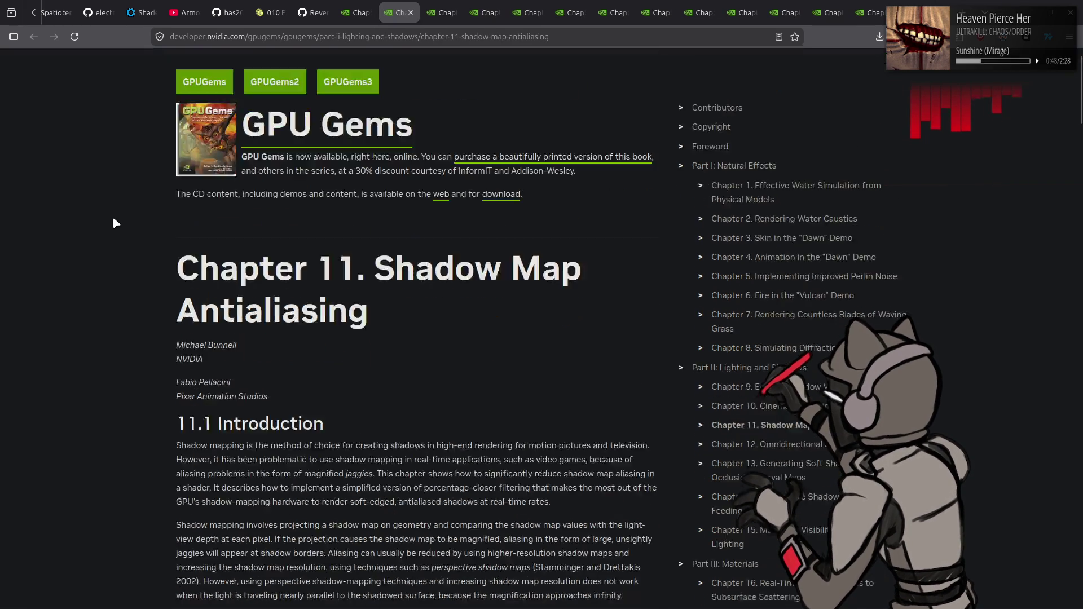
scroll(116, 223, down, 3)
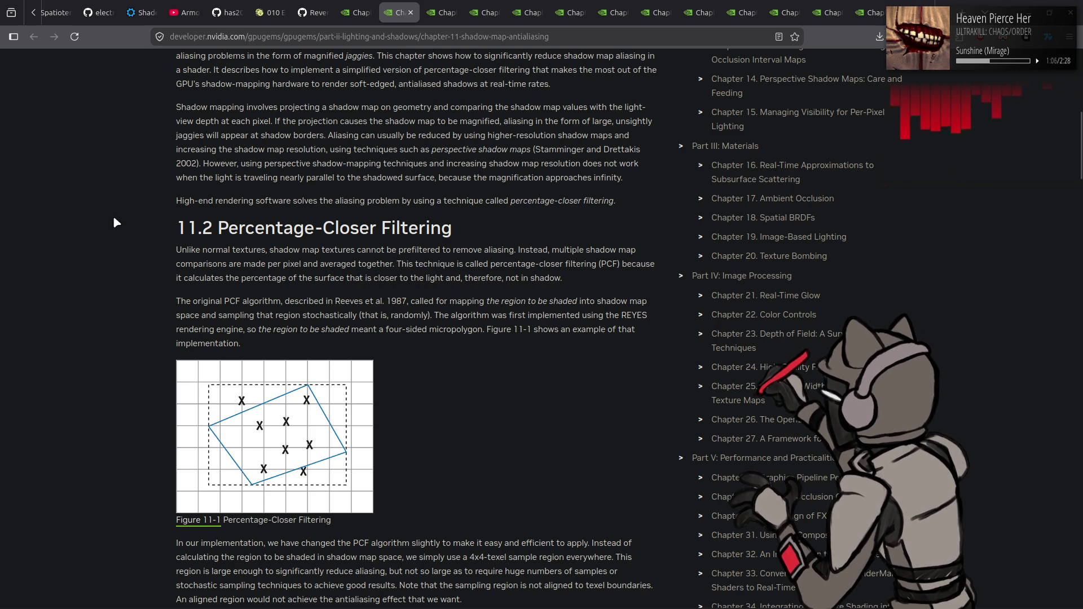
scroll(112, 218, down, 5)
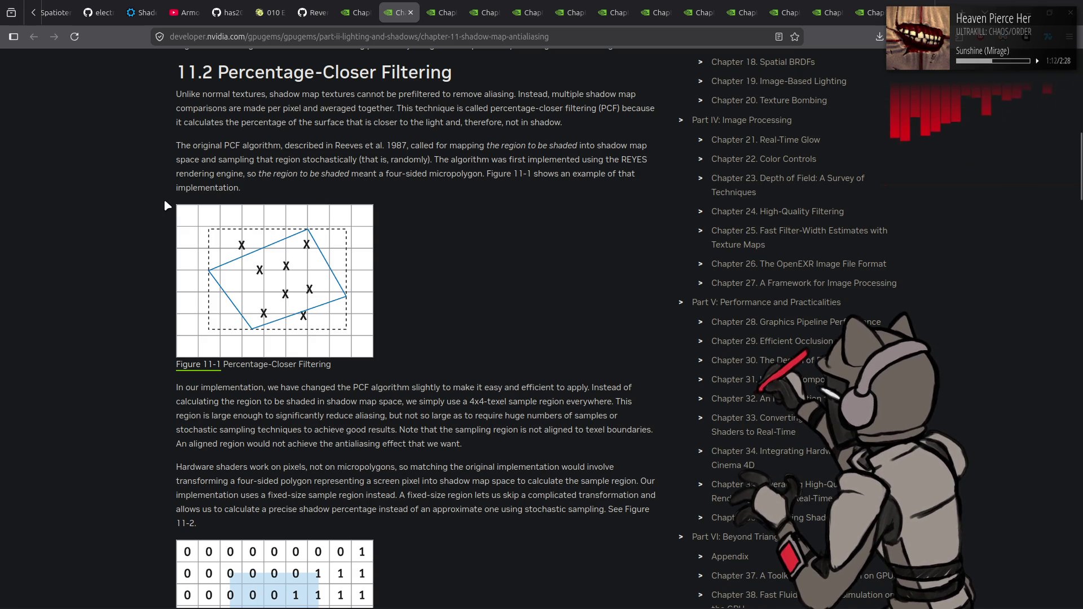
scroll(161, 204, down, 4)
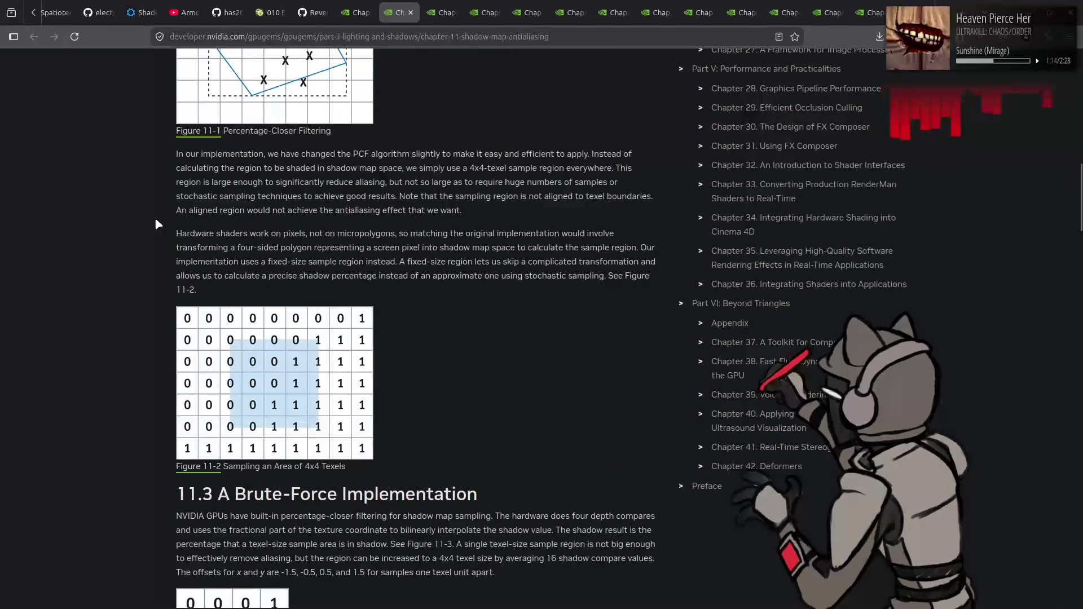
scroll(158, 220, down, 5)
scroll(140, 229, down, 5)
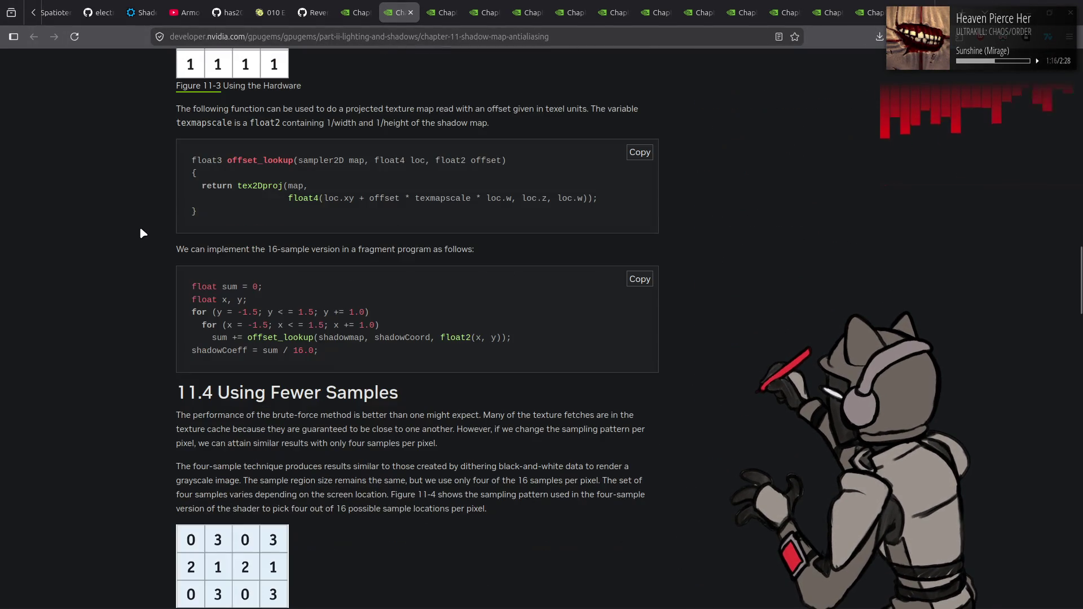
scroll(141, 230, down, 1)
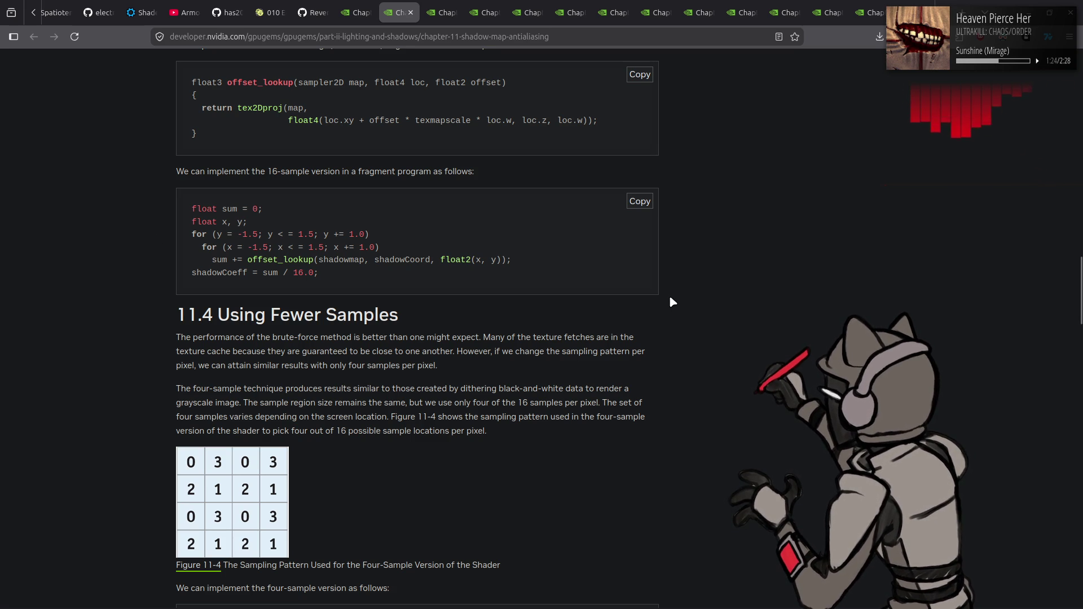
scroll(670, 298, down, 5)
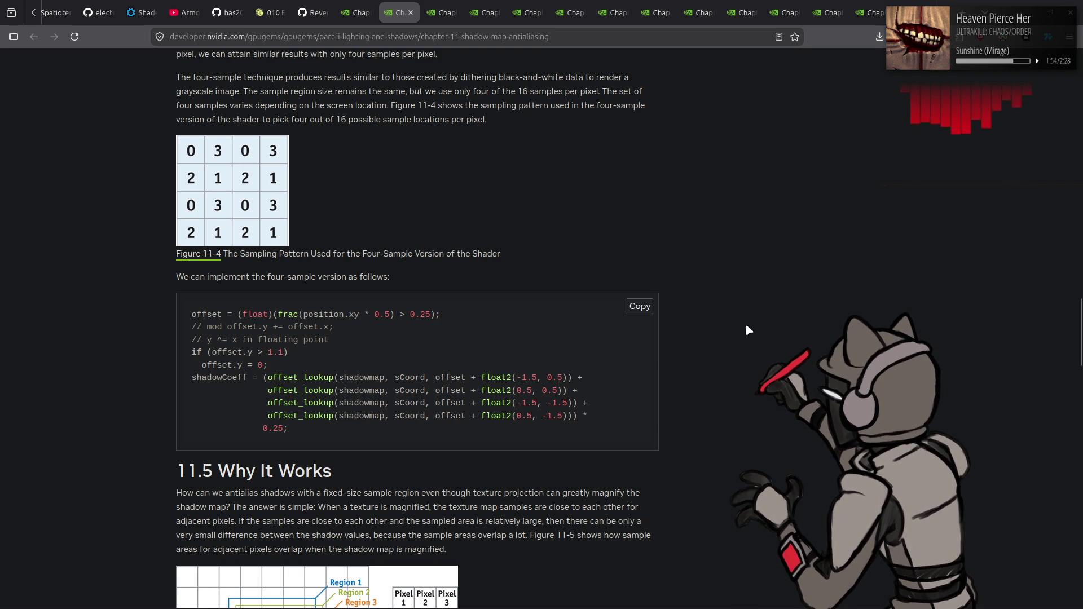
Reach 11.6 Conclusion, 11.7 References and the copyright notice, then leave for Chapter 13
scroll(746, 326, down, 3)
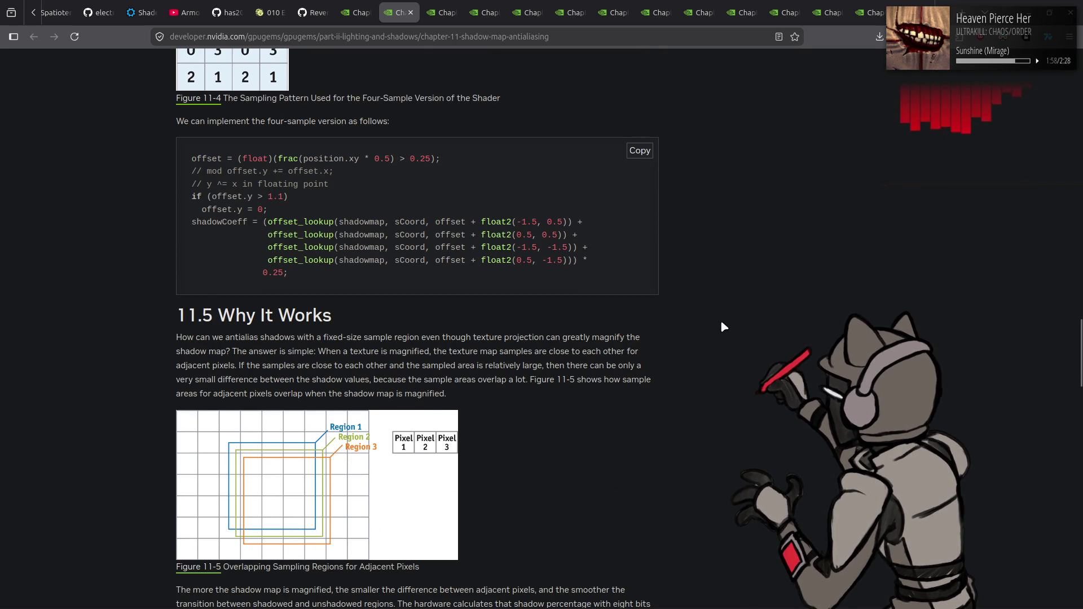
scroll(722, 322, down, 6)
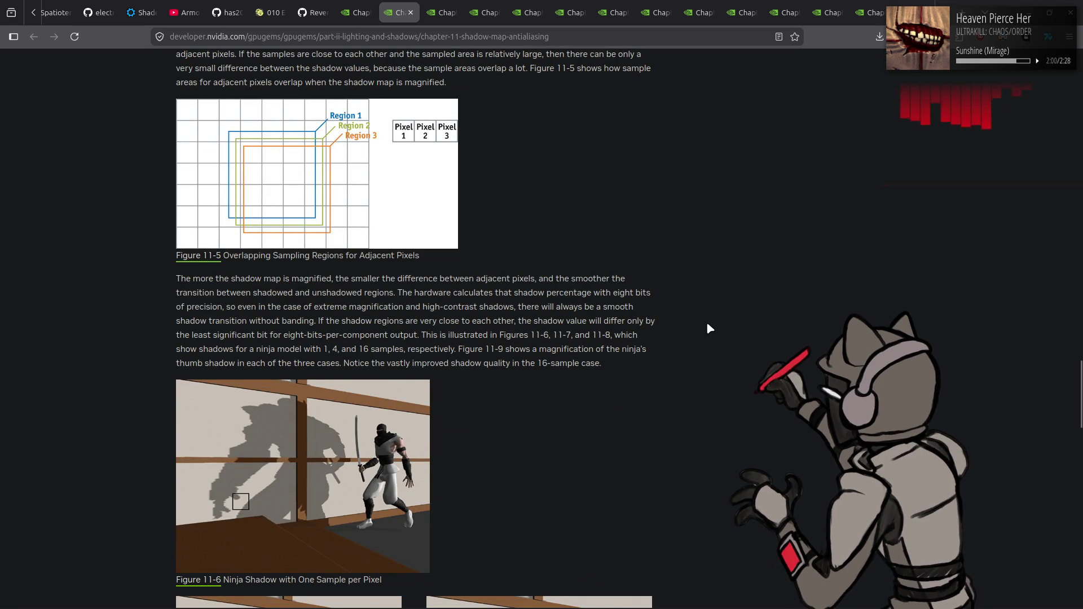
scroll(708, 324, down, 4)
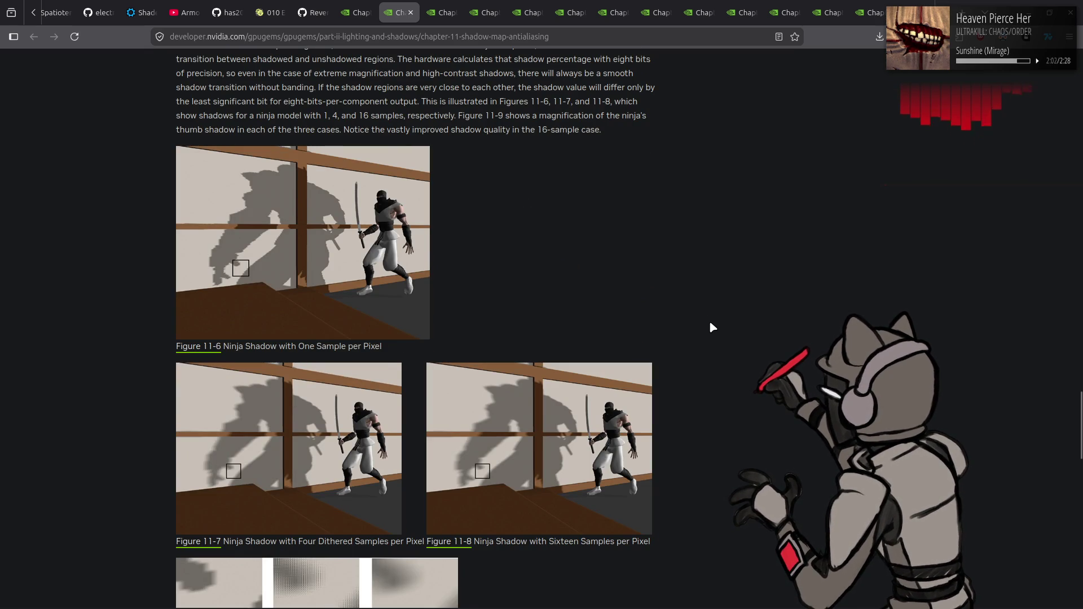
scroll(713, 329, down, 2)
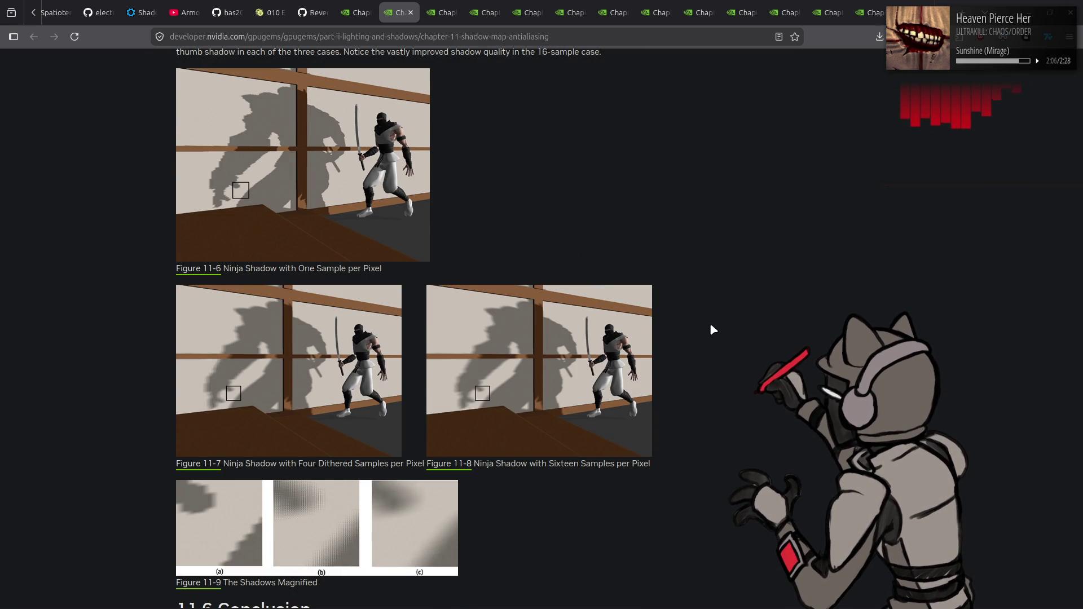
scroll(710, 326, up, 10)
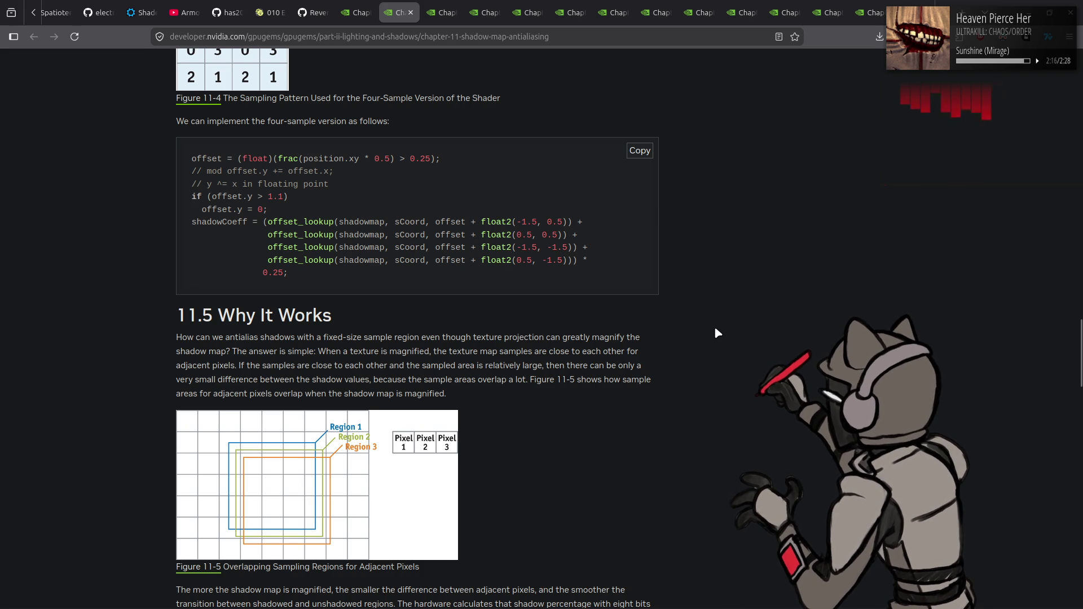
scroll(715, 329, down, 10)
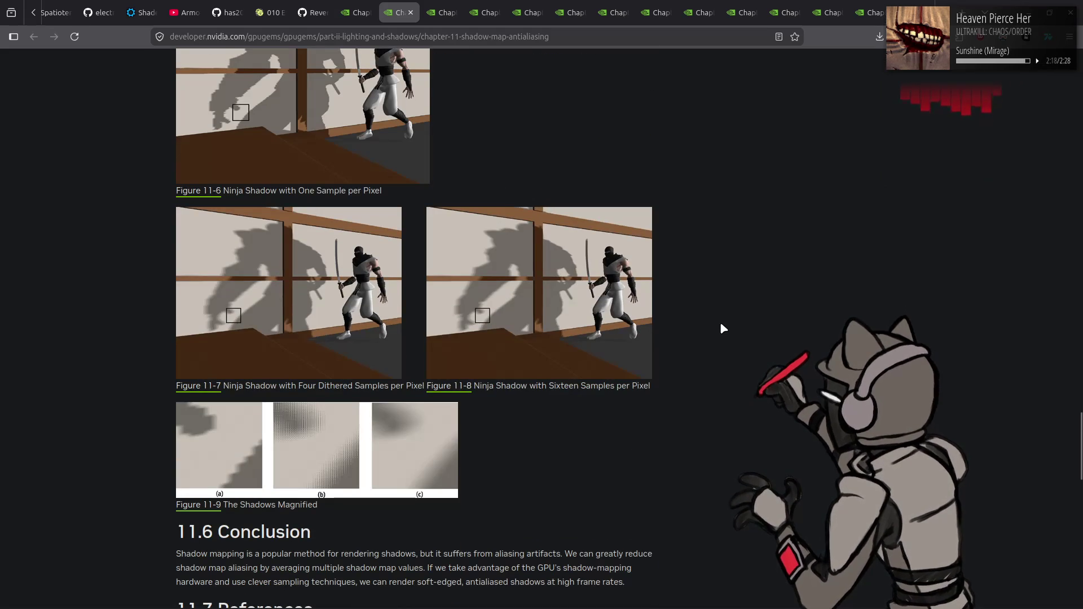
scroll(720, 322, down, 6)
key(alt+Left)
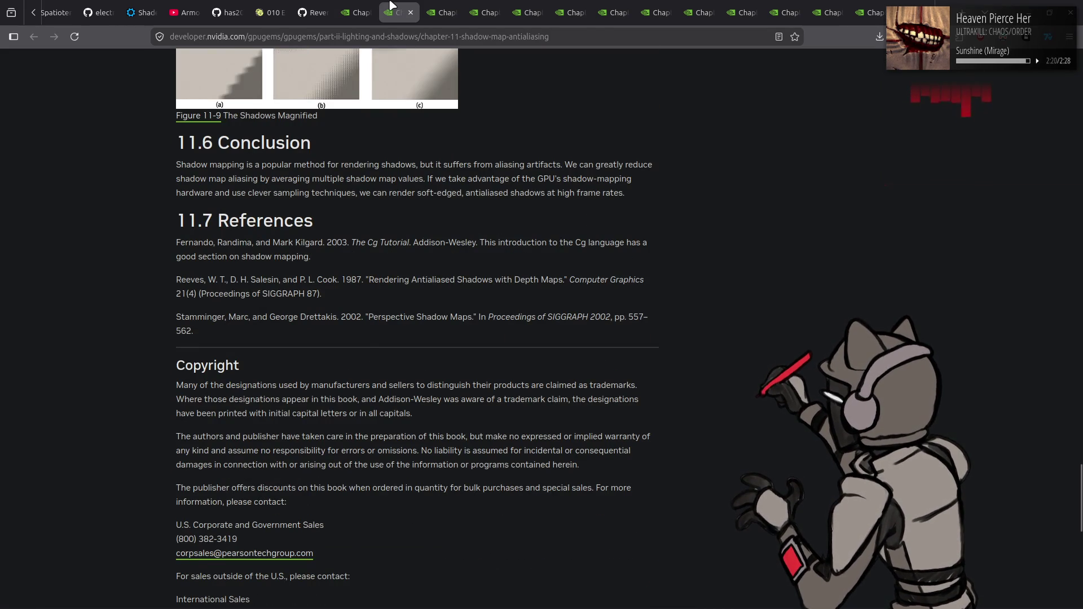
Read through the body of Chapter 13 on occlusion interval maps
scroll(606, 237, down, 5)
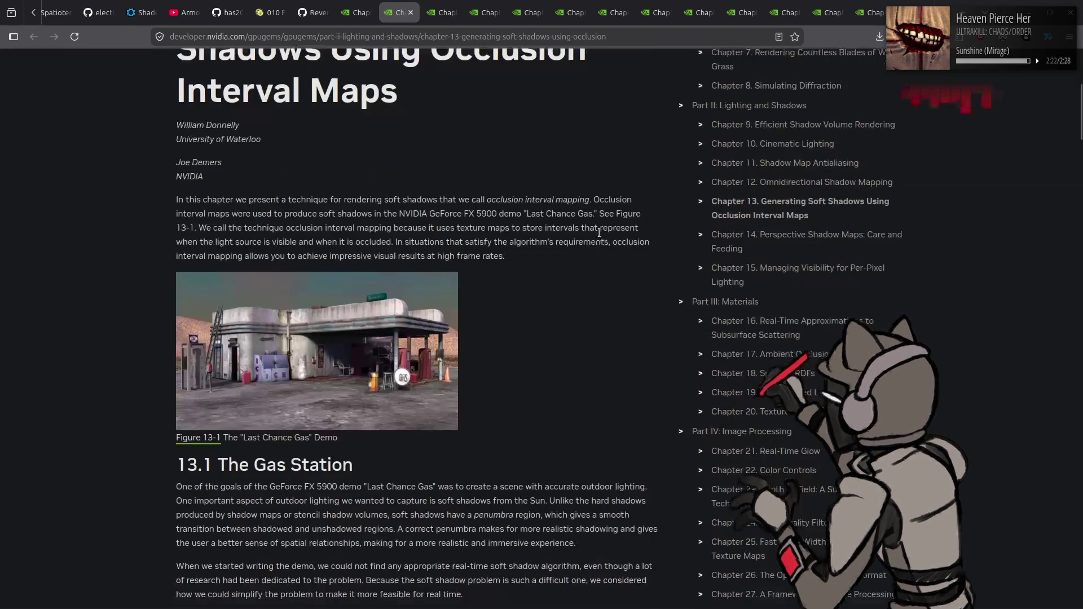
scroll(602, 237, down, 4)
scroll(601, 237, down, 7)
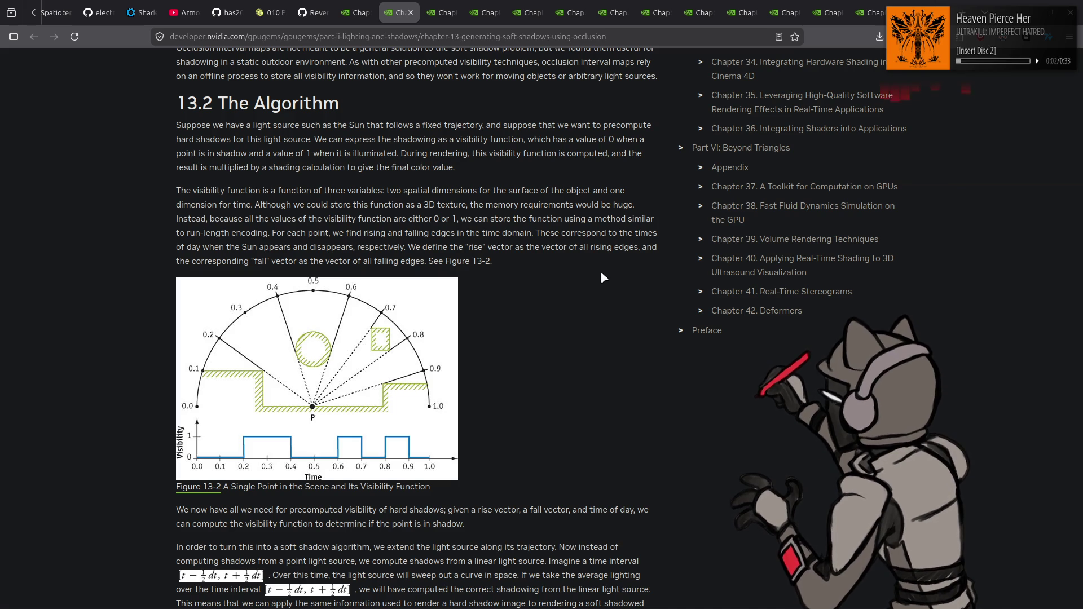
scroll(604, 276, down, 3)
scroll(608, 278, down, 4)
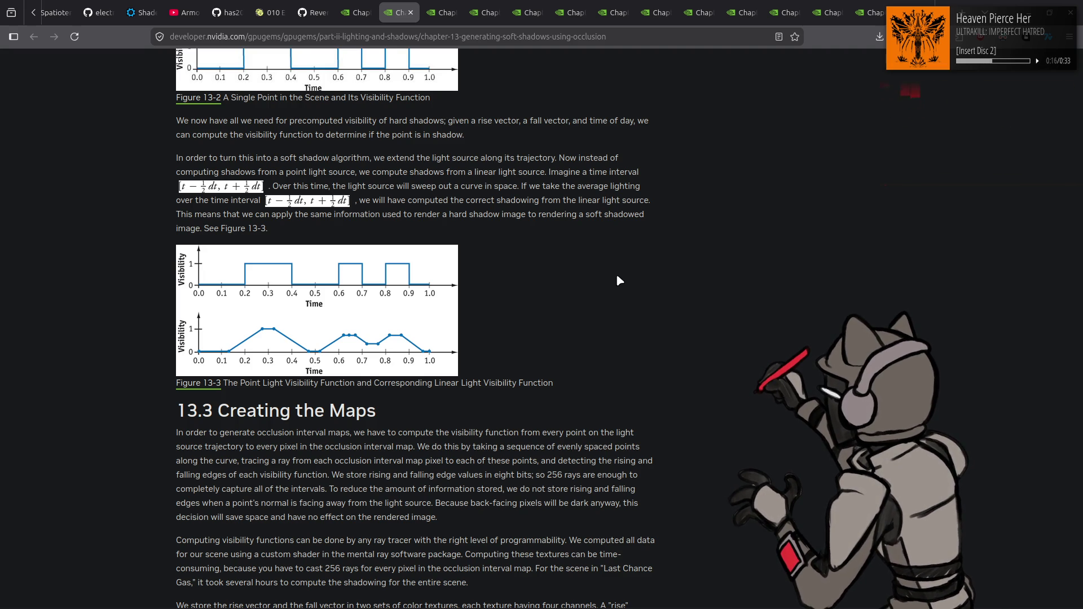
scroll(619, 280, down, 5)
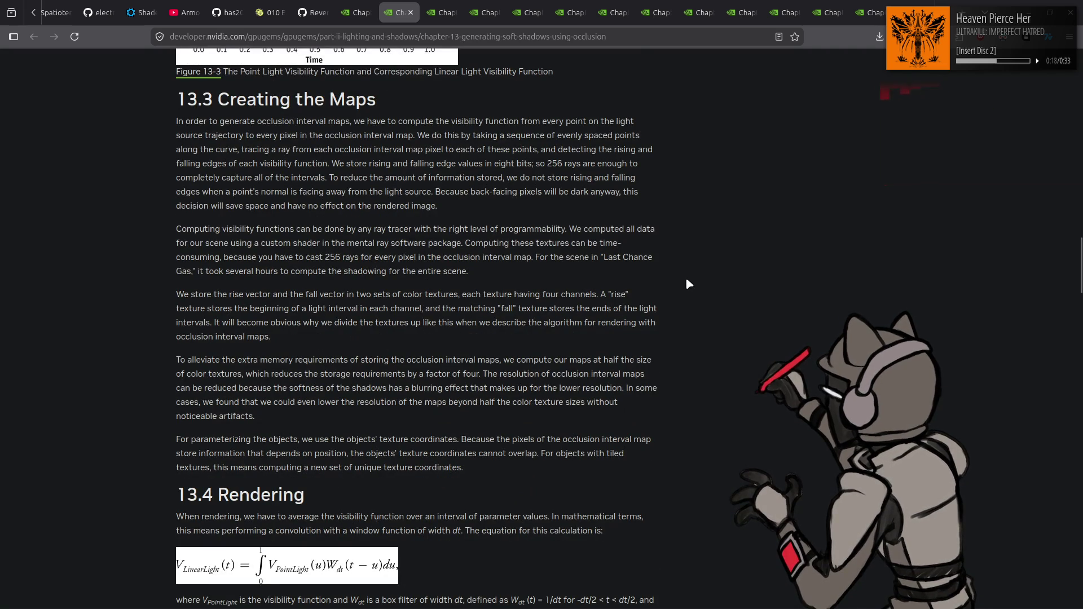
scroll(687, 280, down, 5)
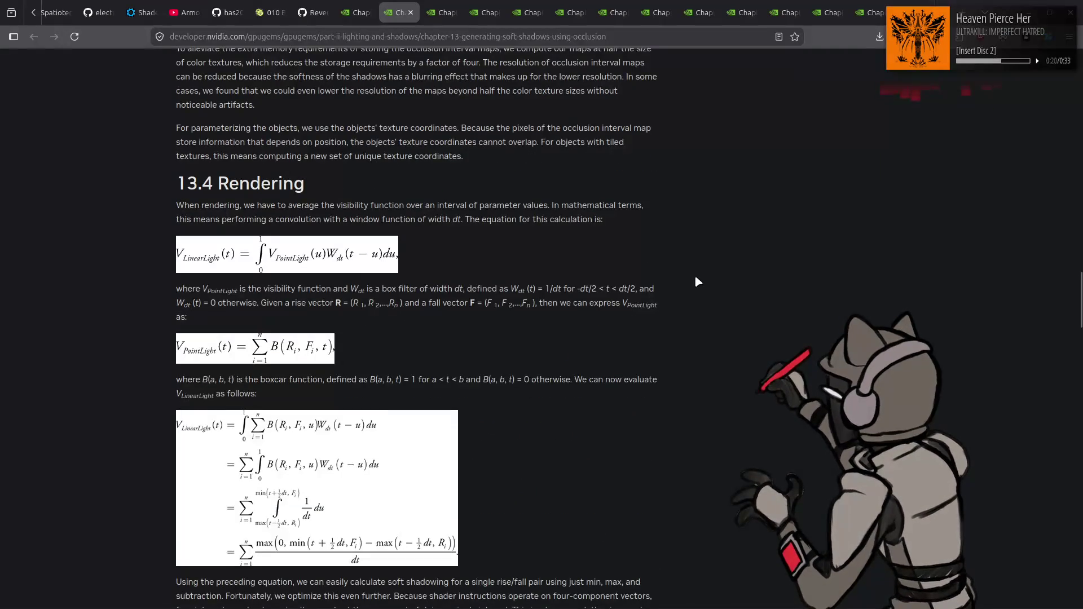
scroll(698, 282, down, 5)
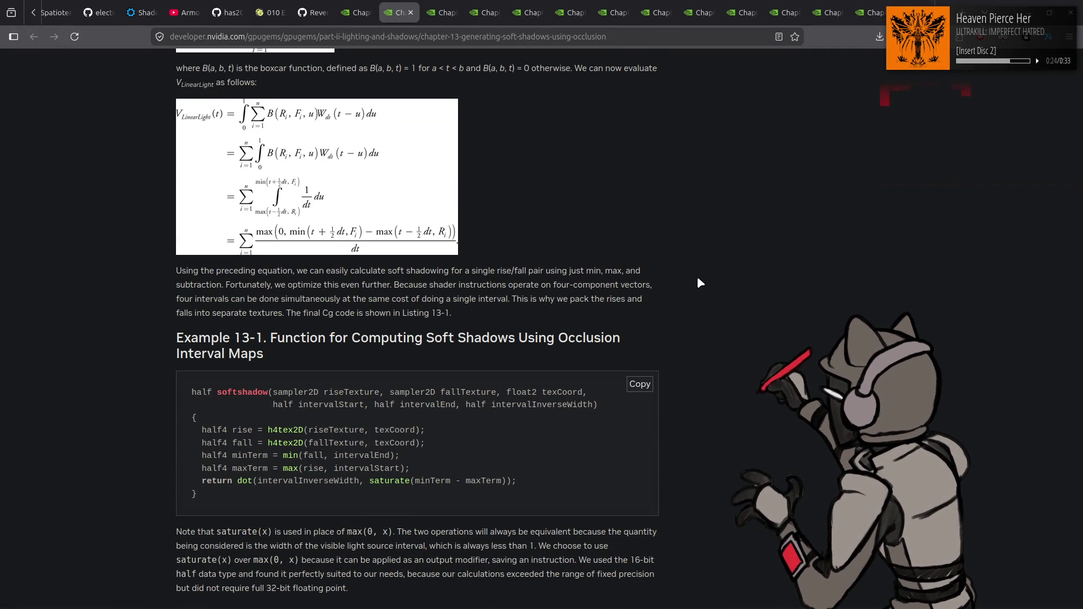
Reach 13.7 References, then close Chapter 13 to bring up Chapter 14
scroll(700, 282, down, 5)
scroll(701, 282, up, 2)
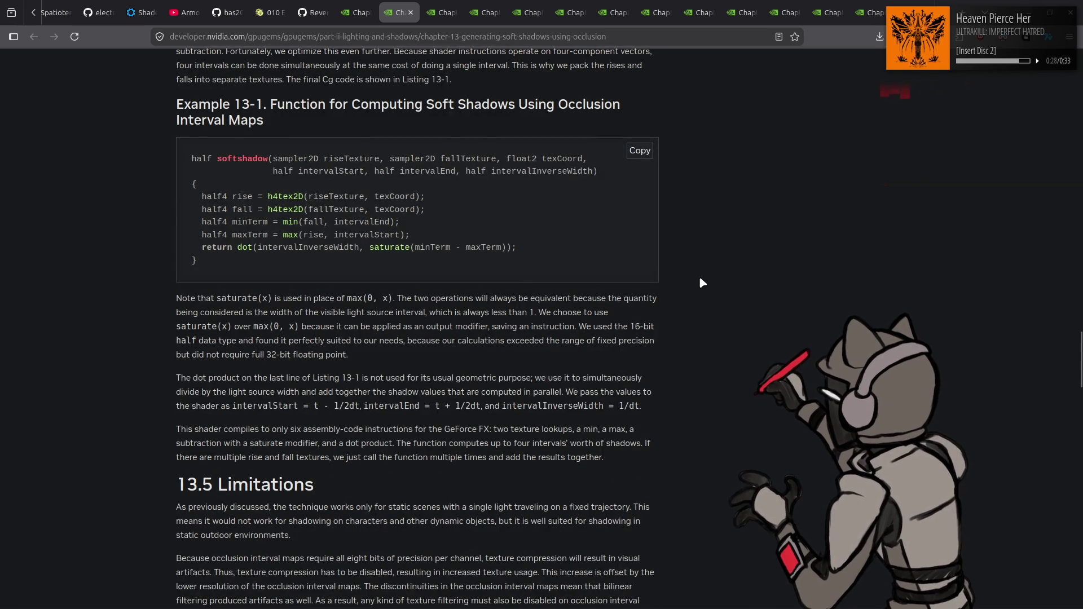
scroll(702, 275, down, 6)
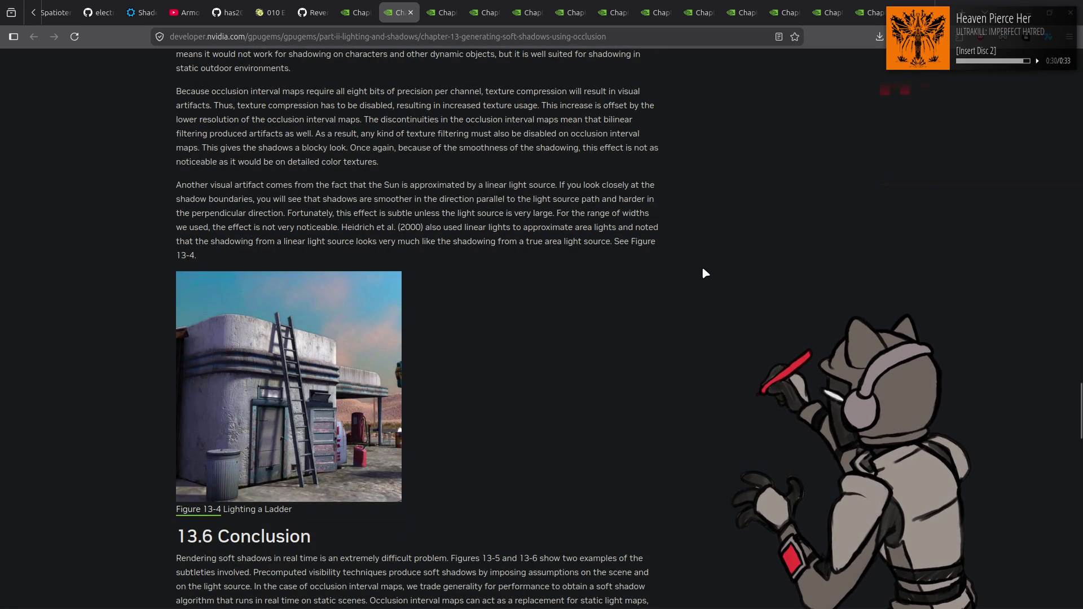
scroll(705, 273, down, 8)
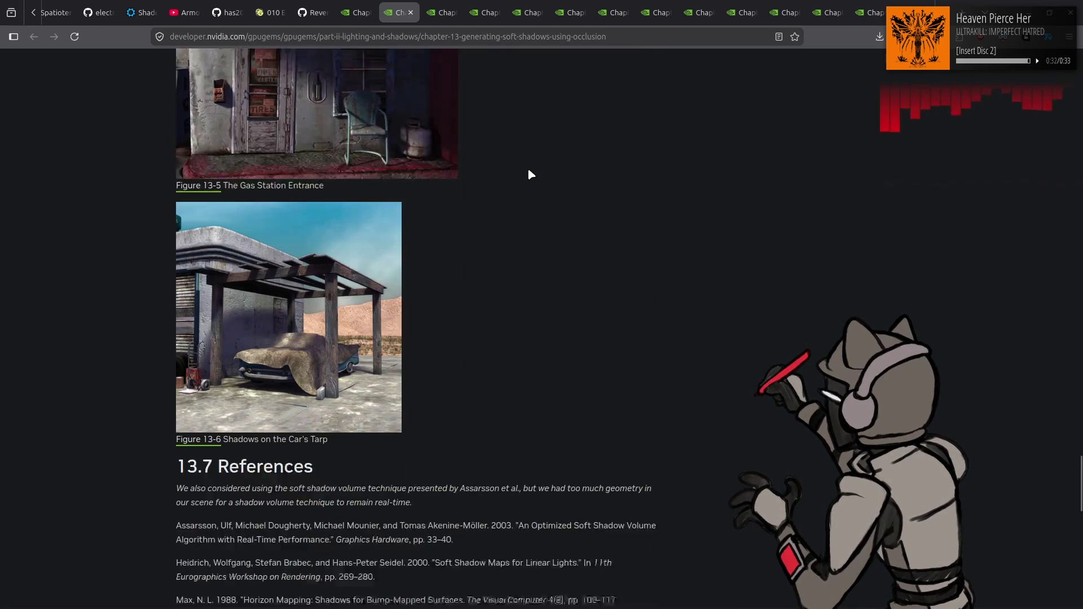
click(410, 11)
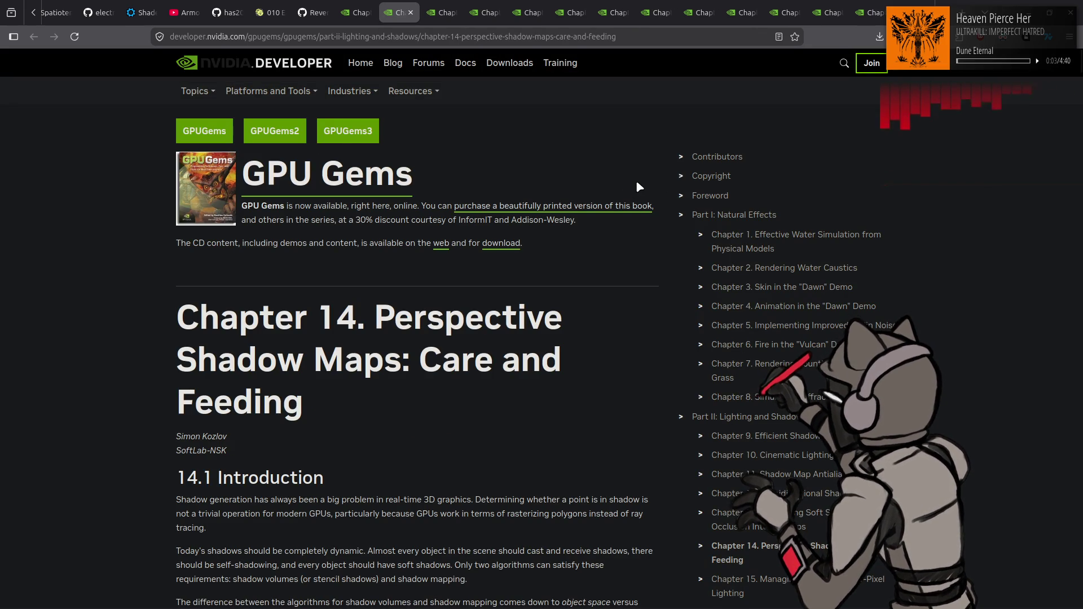
Read Chapter 14's 14.1 Introduction down to 14.2.1 Virtual Cameras and Figure 14-1
scroll(635, 180, down, 3)
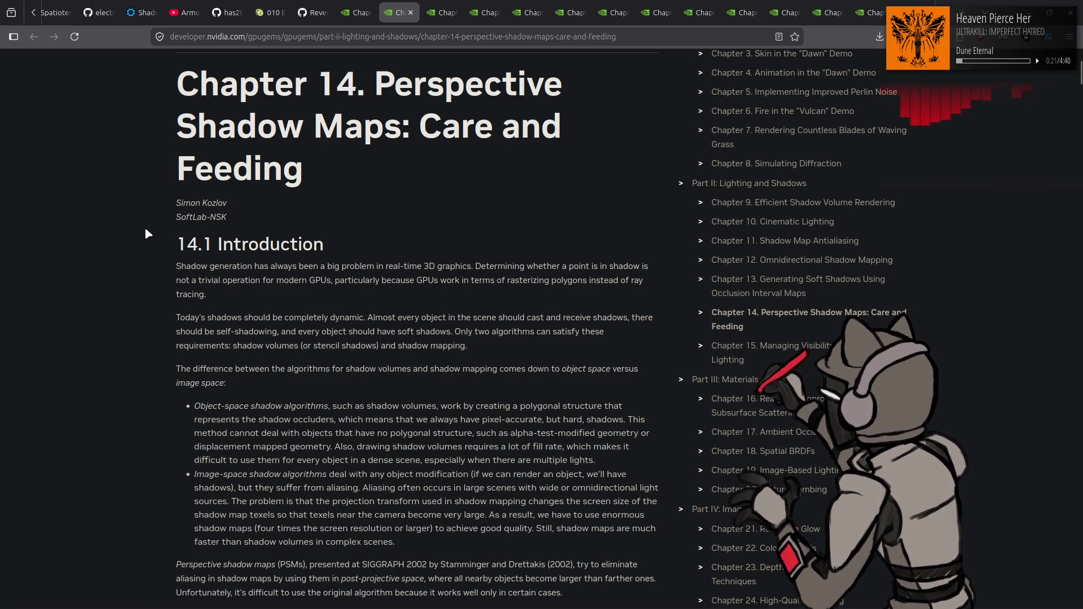
scroll(144, 232, down, 3)
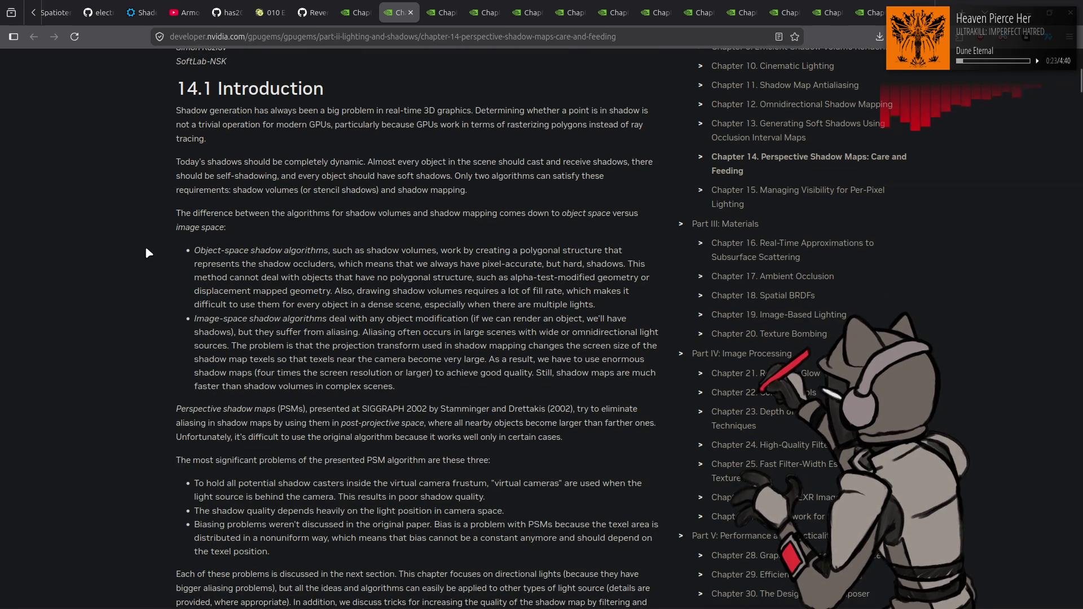
scroll(142, 248, down, 3)
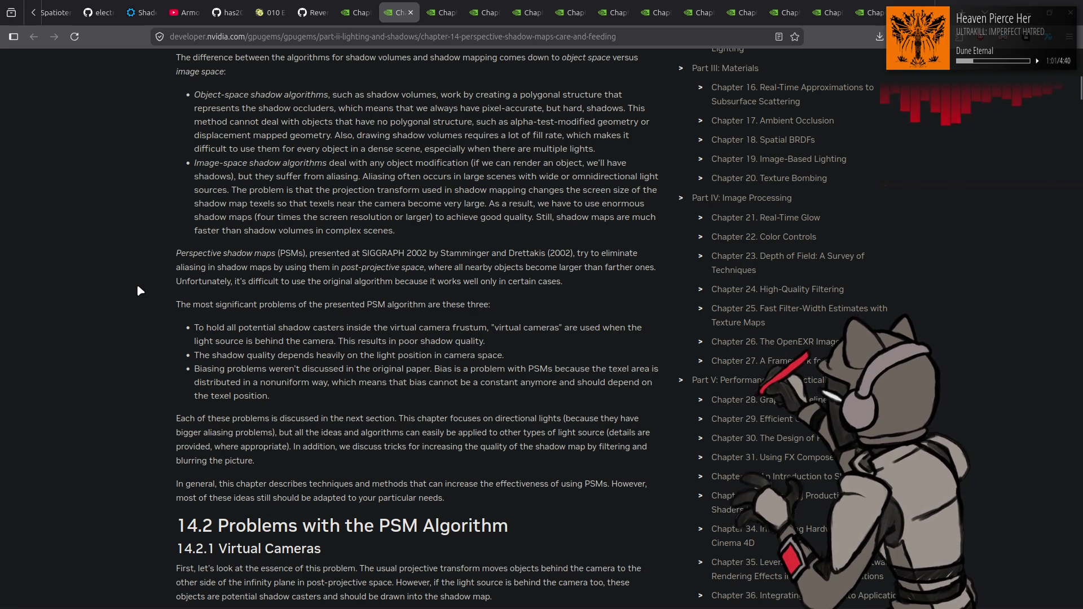
scroll(132, 282, down, 5)
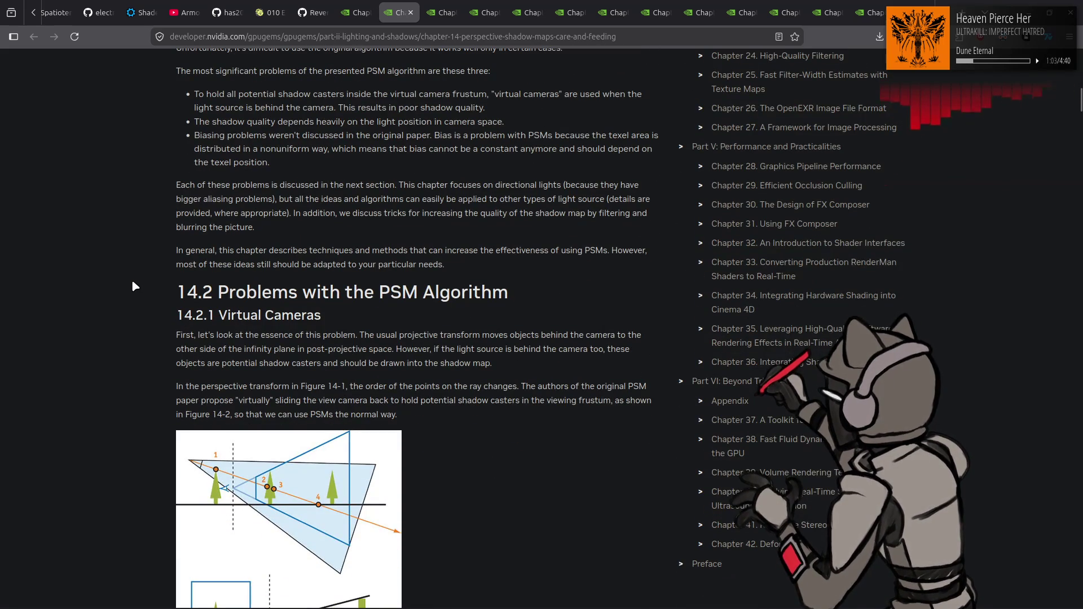
Read past Virtual Camera Issues and Figures 14-4 and 14-5 into the inverse projection matrix discussion
scroll(133, 282, down, 2)
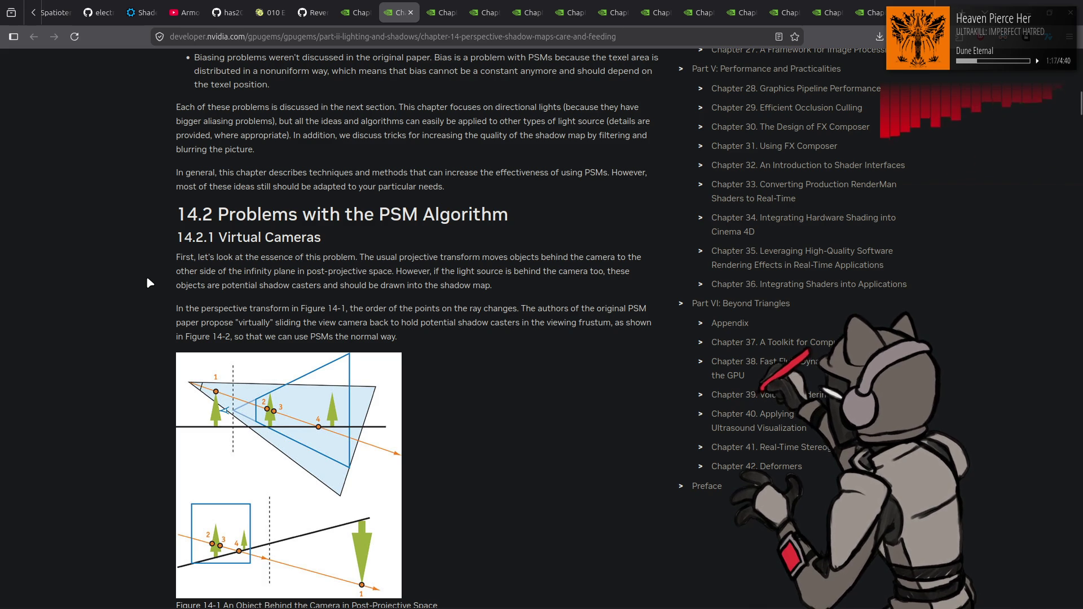
scroll(147, 277, down, 2)
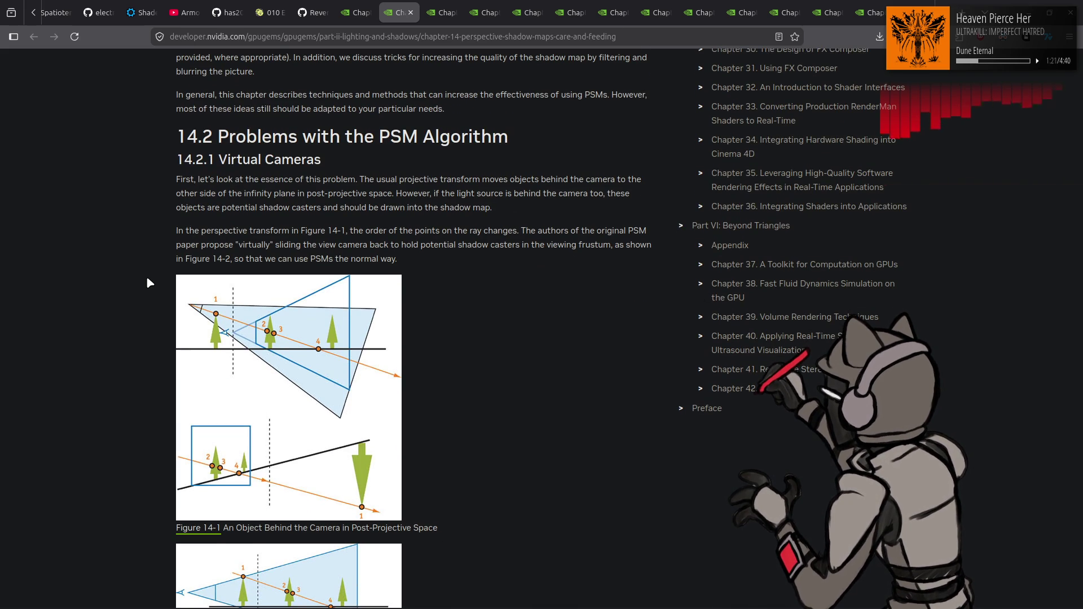
scroll(147, 277, down, 5)
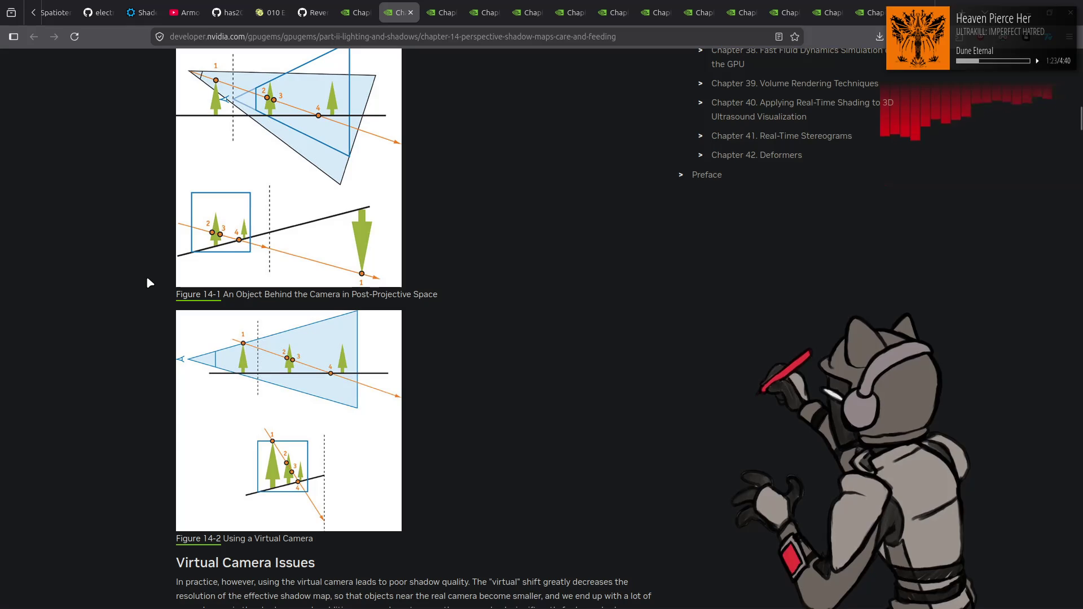
scroll(147, 278, down, 5)
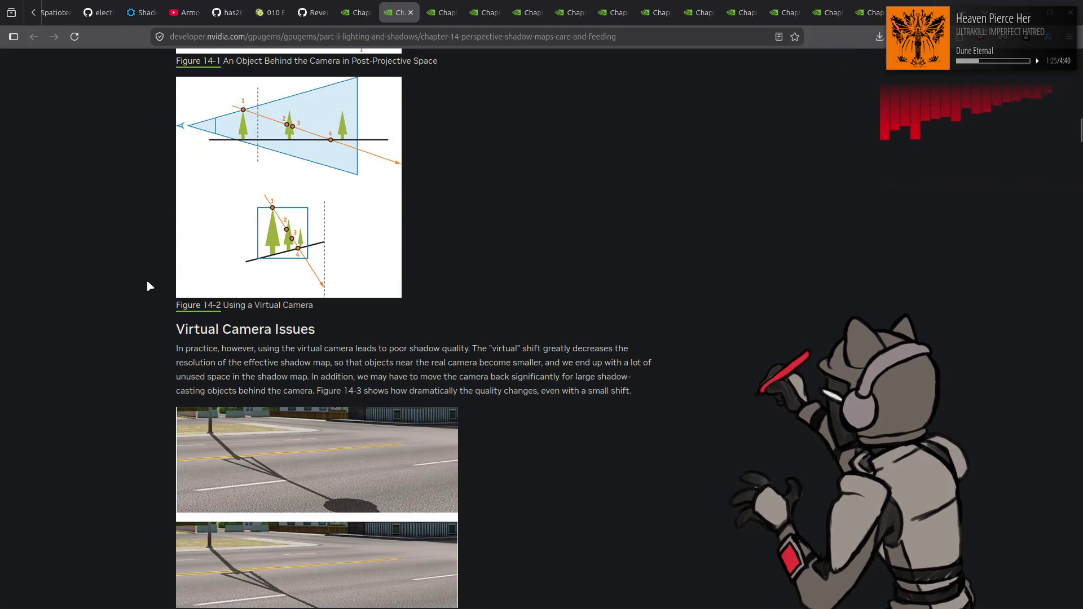
scroll(136, 282, down, 2)
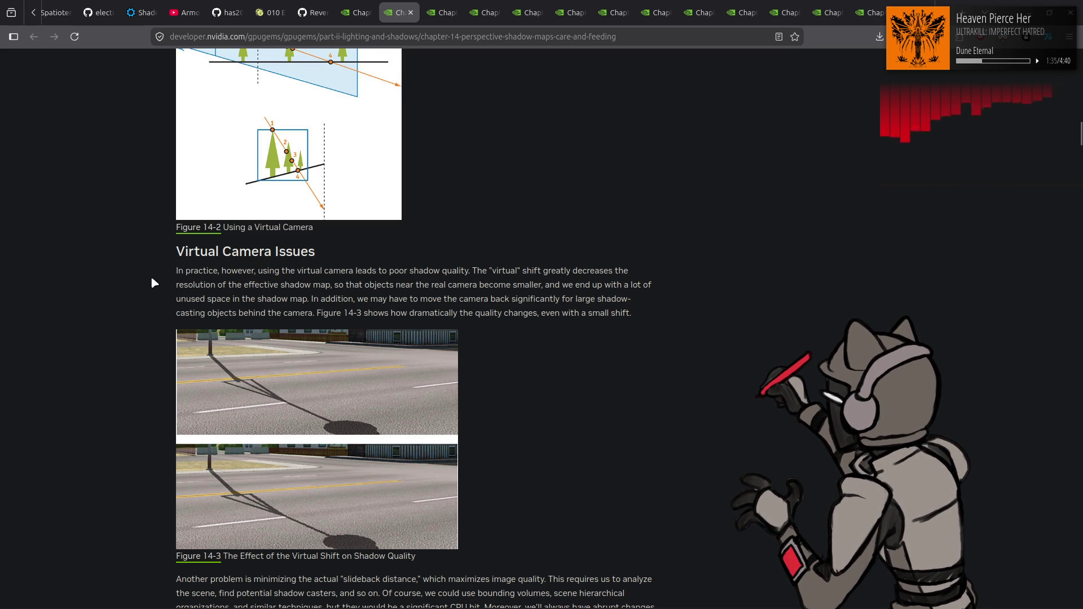
scroll(151, 277, down, 7)
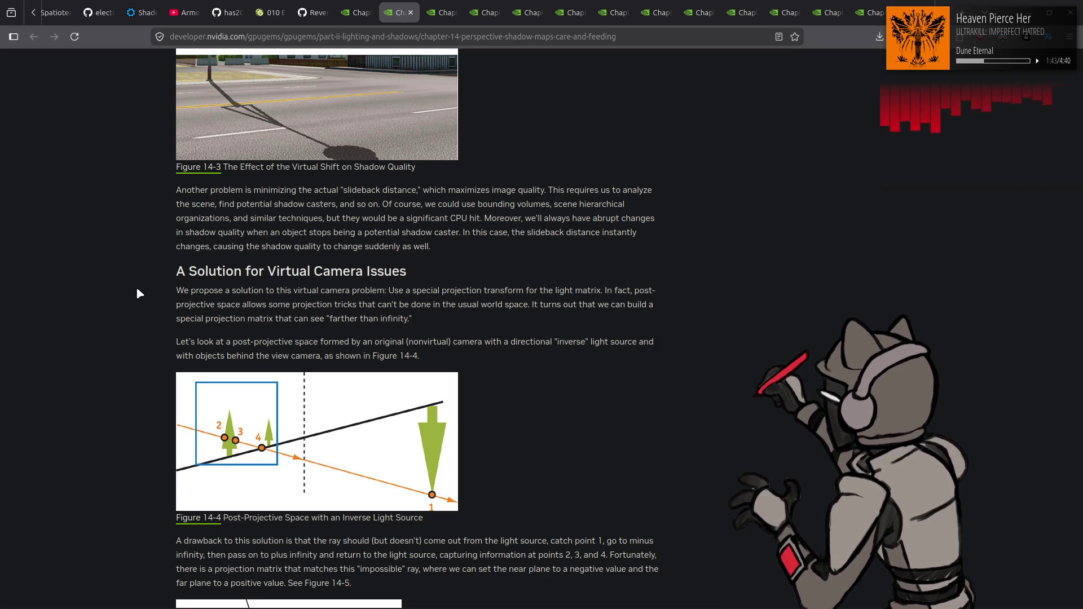
scroll(138, 290, down, 5)
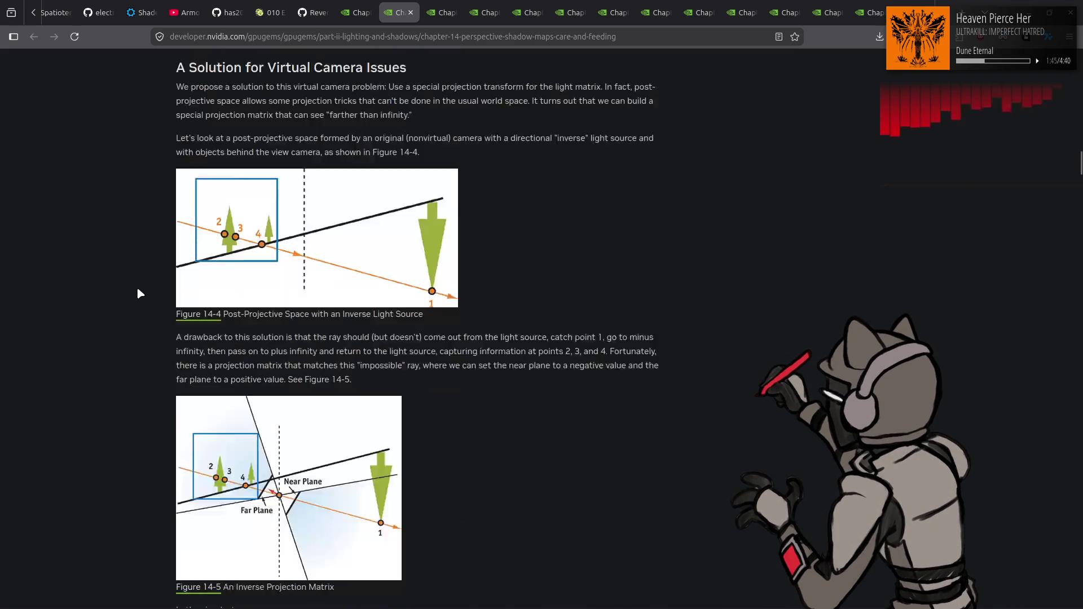
scroll(137, 286, down, 5)
scroll(137, 286, down, 5)
scroll(147, 288, up, 5)
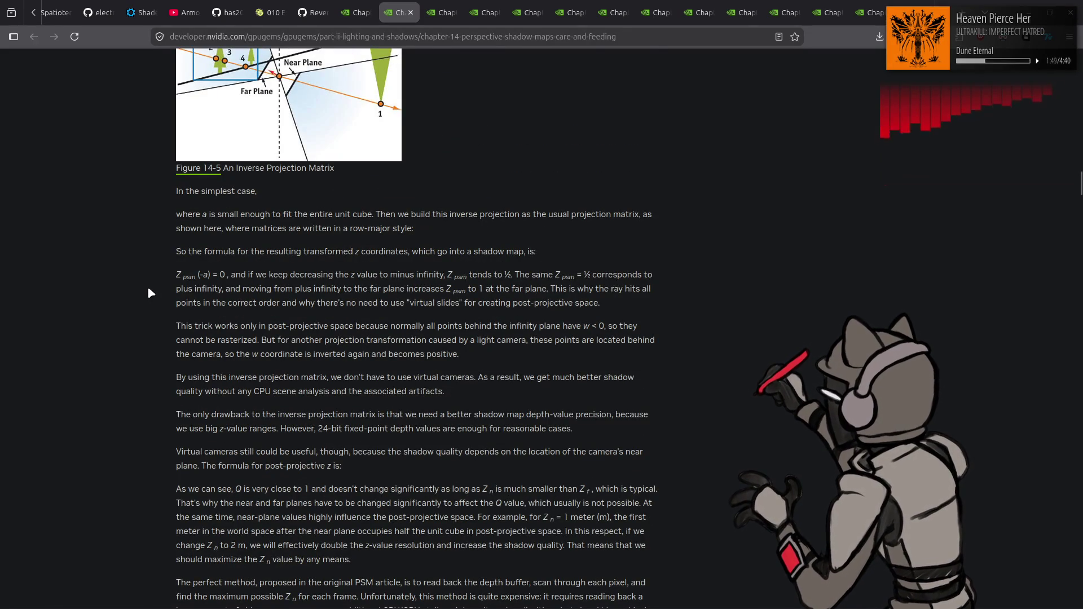
scroll(150, 293, down, 9)
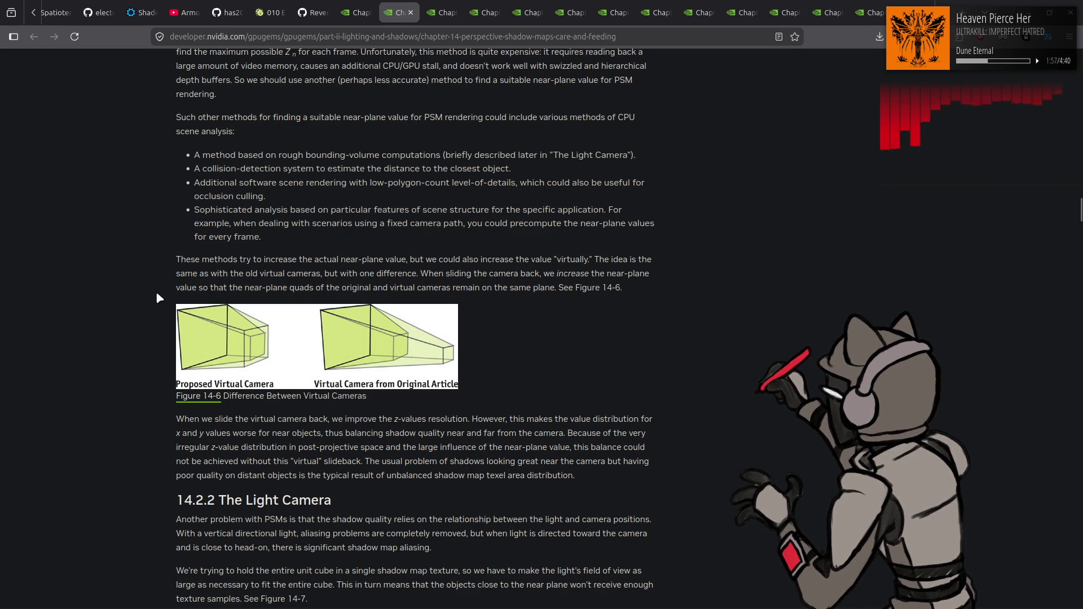
Read the unit cube clipping and cube map material, Figures 14-7 to 14-12 and Example 14-1
scroll(152, 292, down, 4)
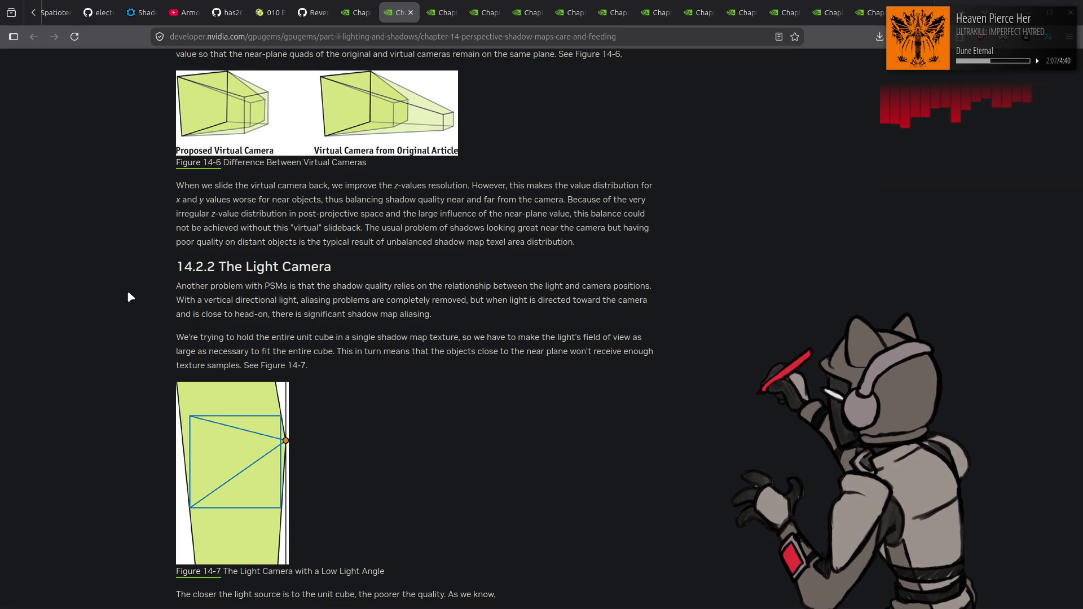
scroll(128, 293, down, 2)
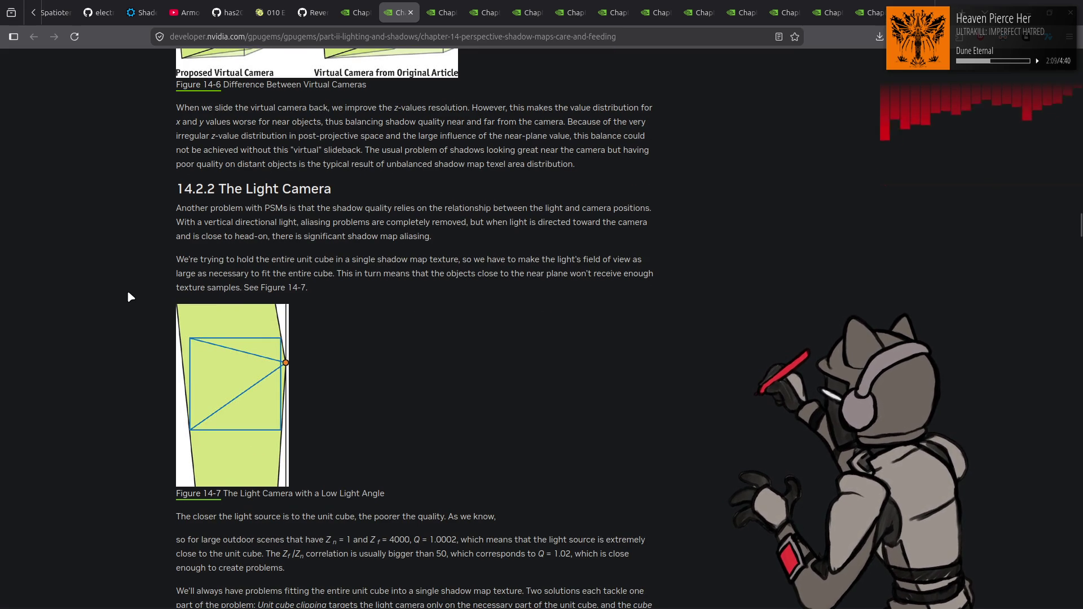
scroll(129, 292, down, 6)
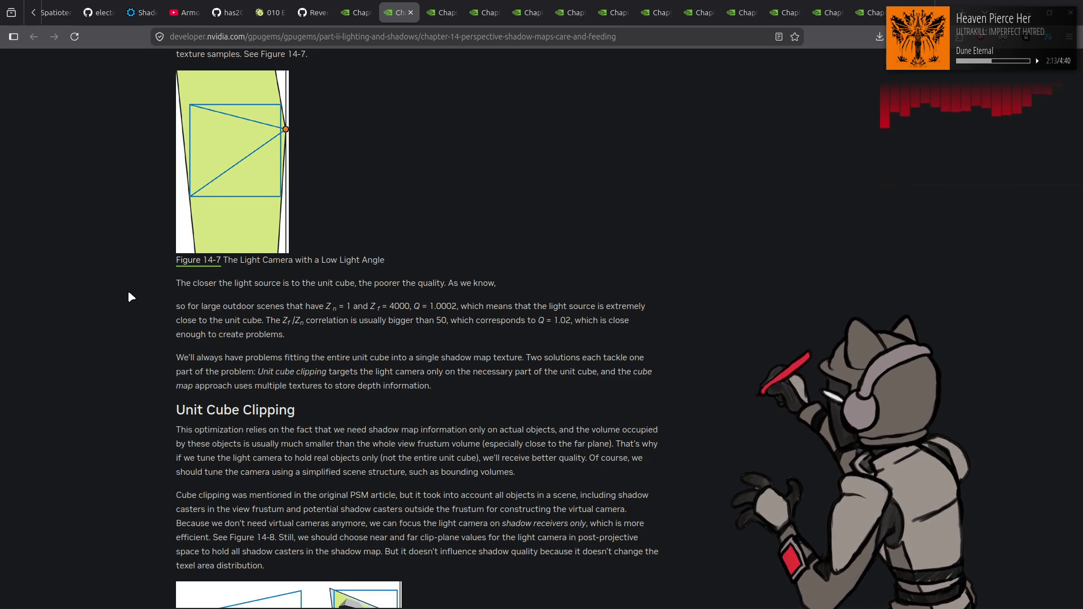
scroll(128, 292, down, 4)
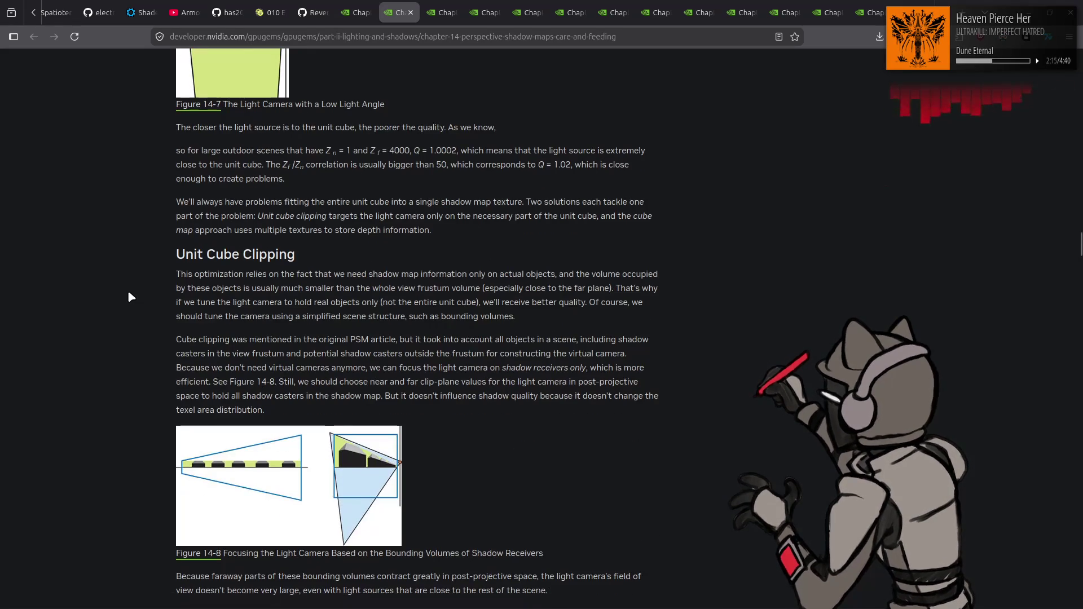
scroll(128, 292, down, 2)
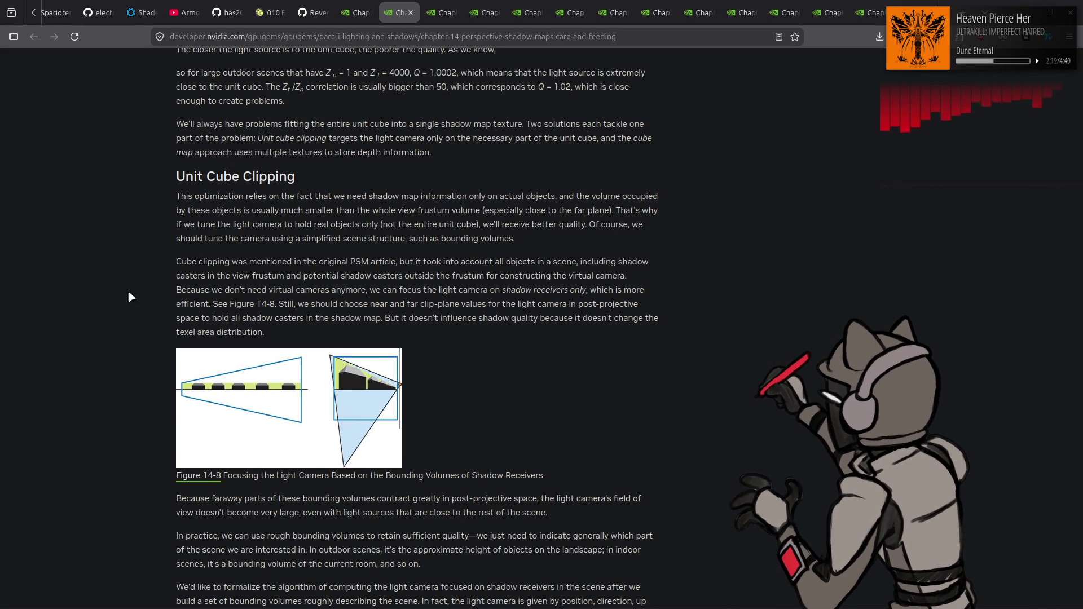
scroll(128, 293, down, 12)
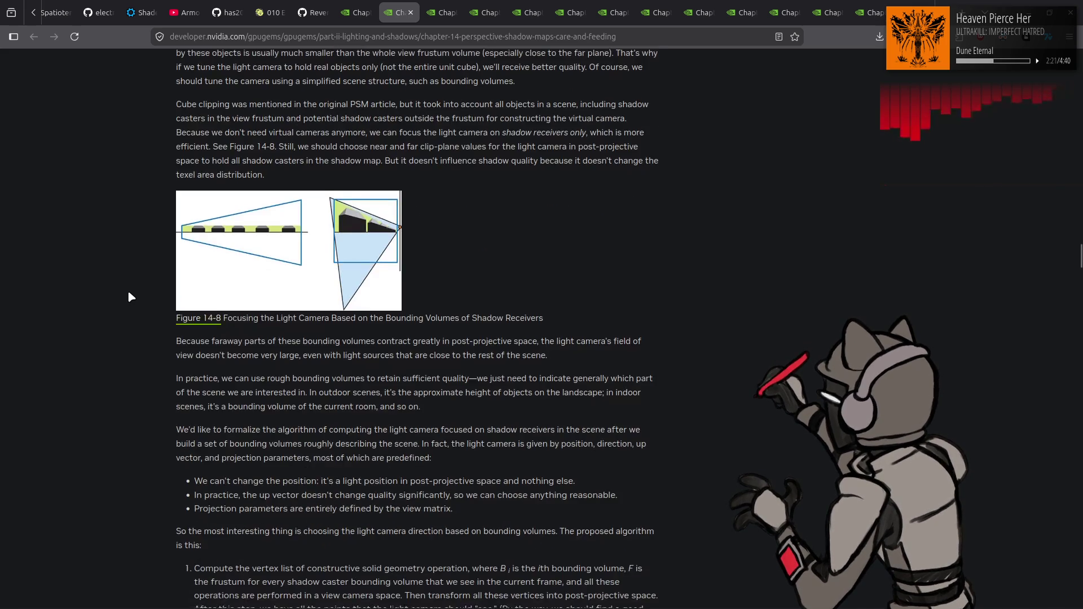
scroll(129, 294, down, 14)
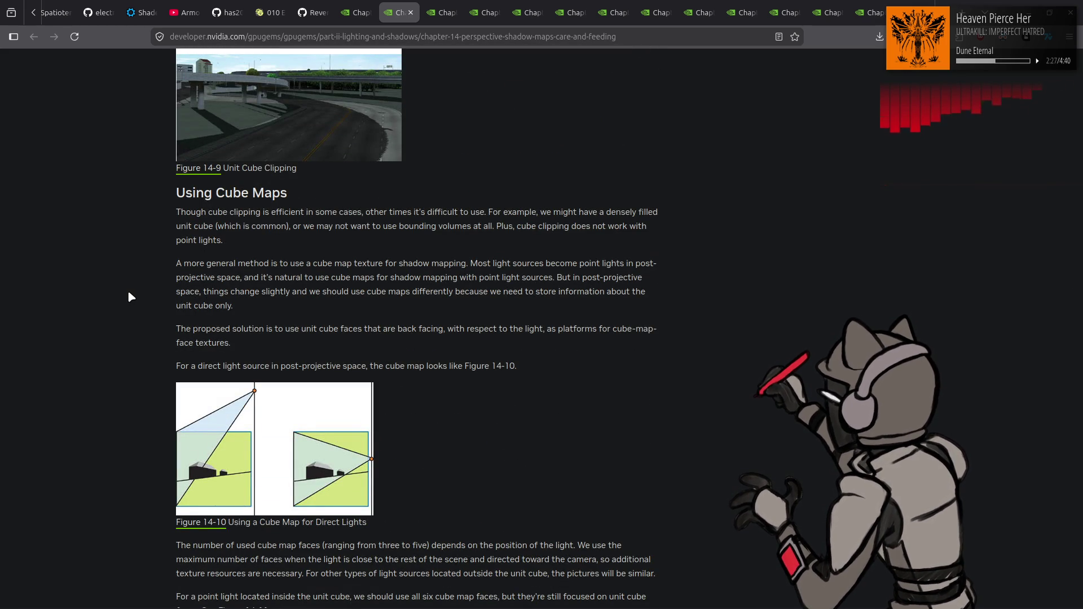
scroll(129, 295, down, 14)
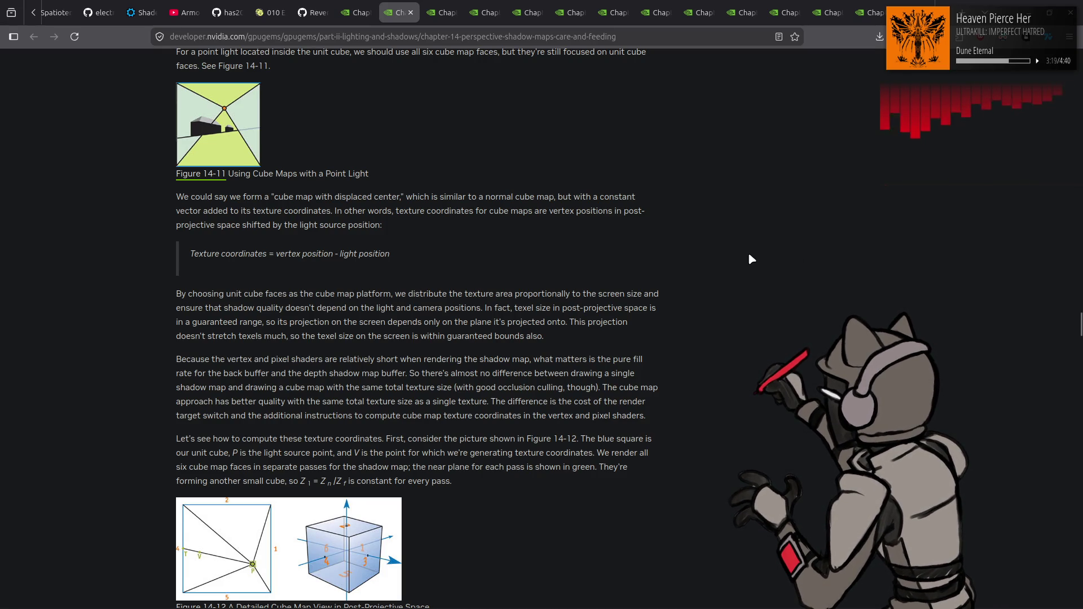
scroll(748, 259, down, 7)
scroll(754, 259, down, 3)
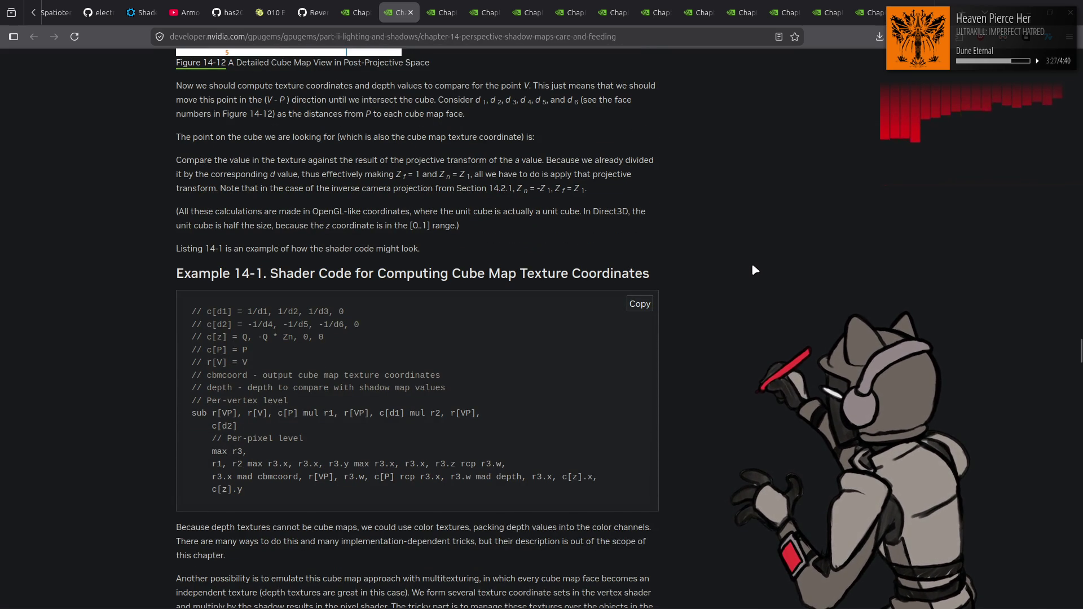
scroll(752, 265, down, 2)
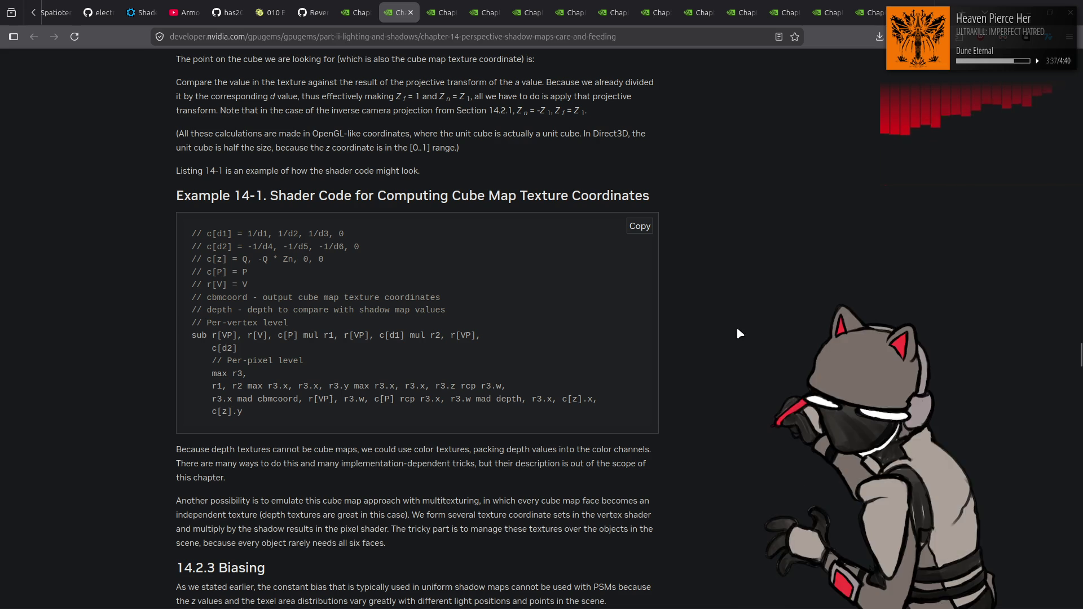
Glance back up the page, then read on to 14.2.3 Biasing and Figure 14-13
scroll(740, 320, up, 20)
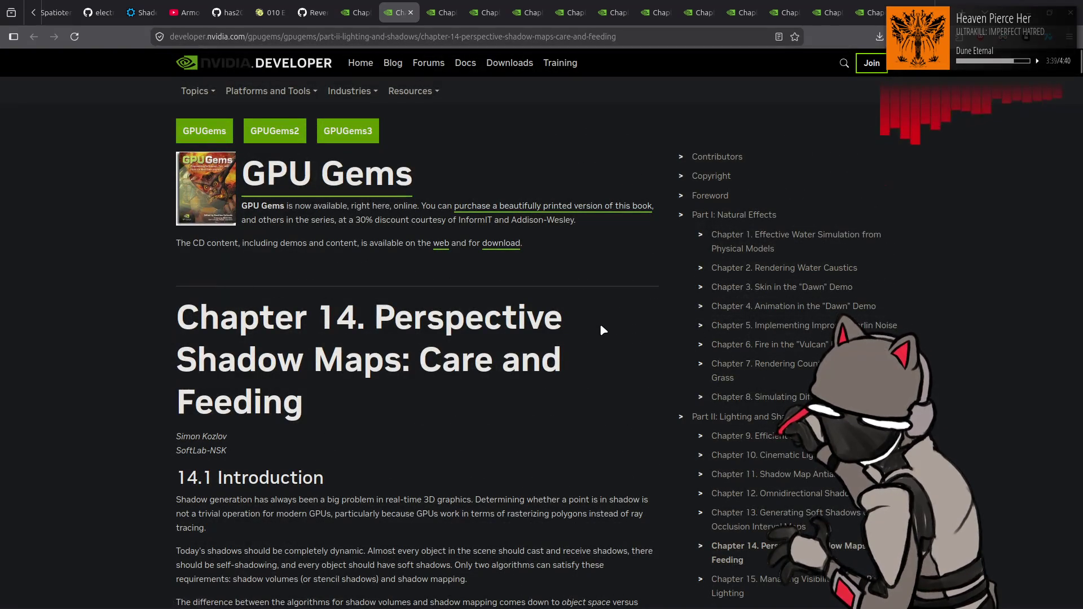
scroll(601, 324, down, 20)
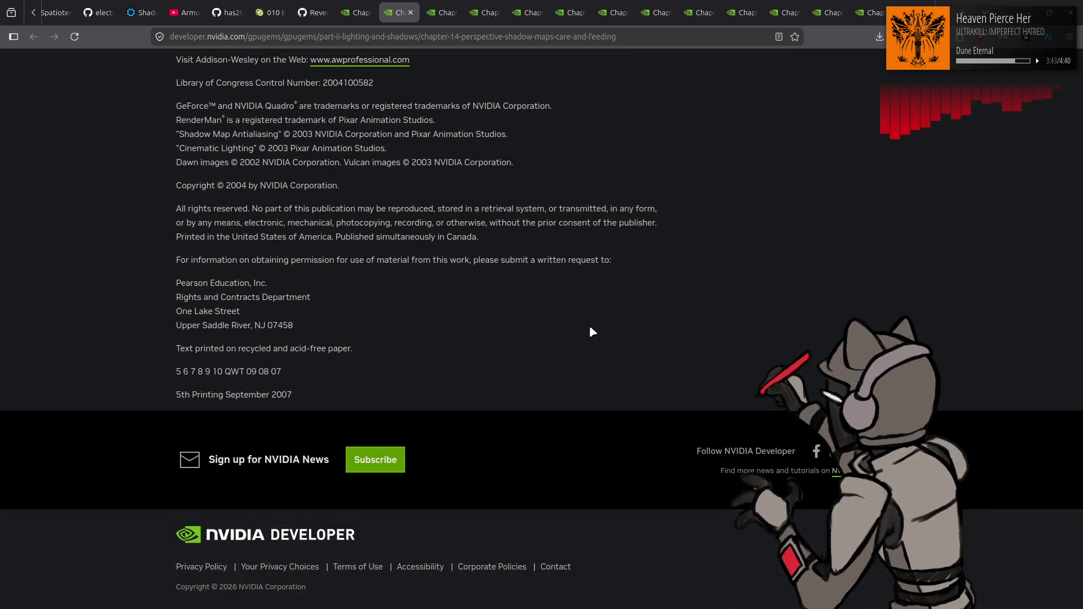
scroll(592, 330, up, 8)
scroll(591, 329, up, 20)
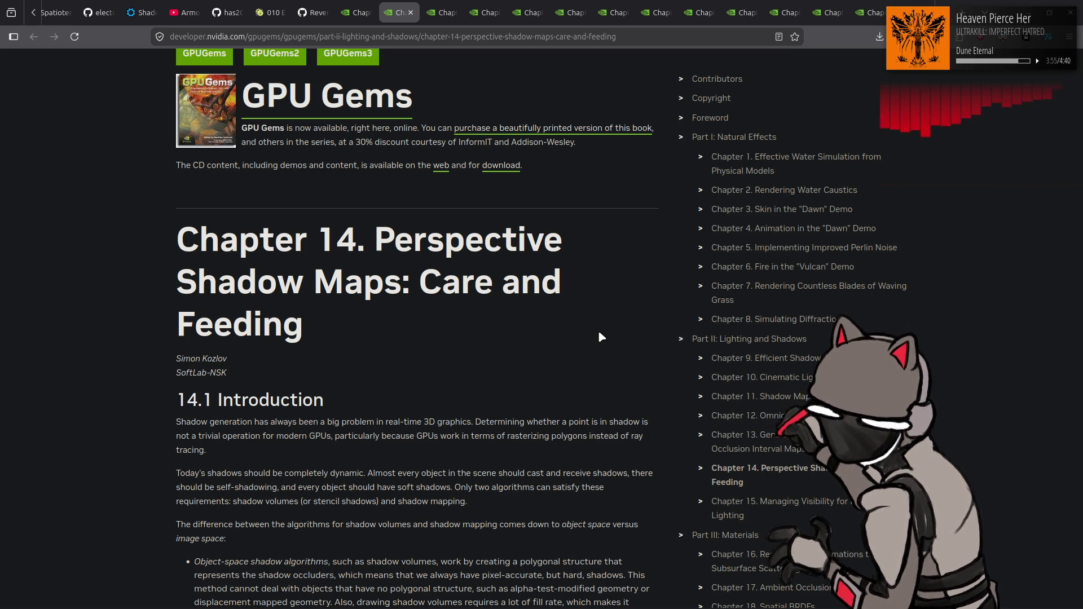
scroll(599, 332, down, 15)
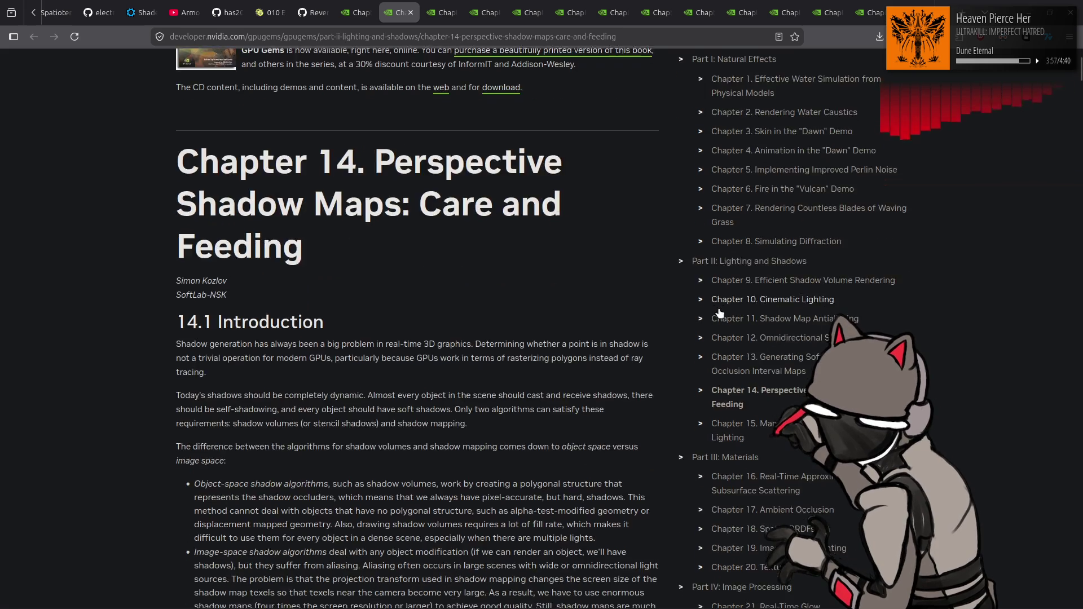
scroll(667, 310, down, 5)
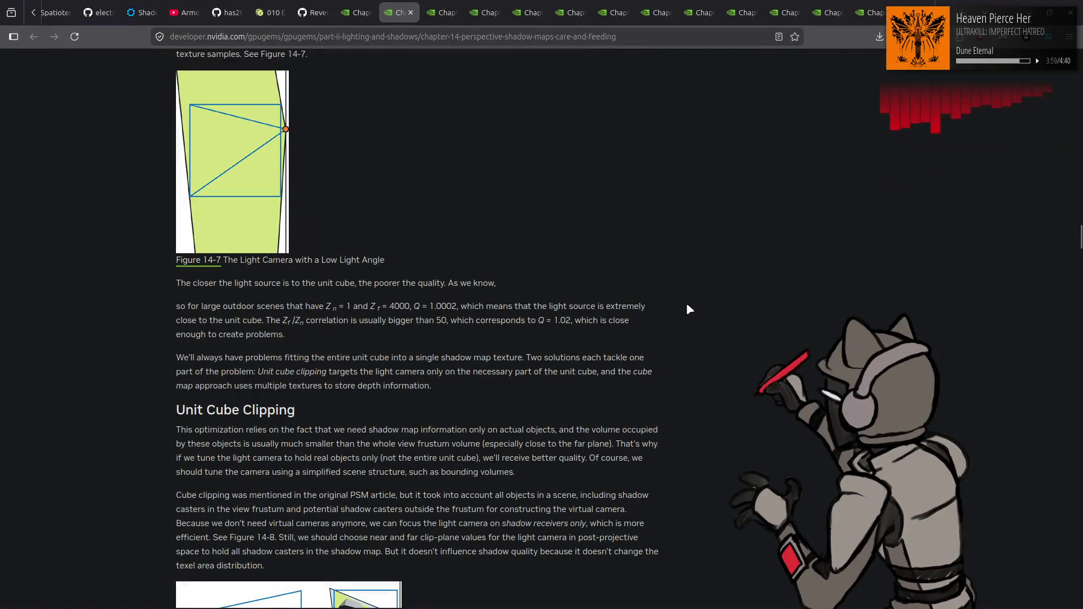
scroll(743, 298, down, 5)
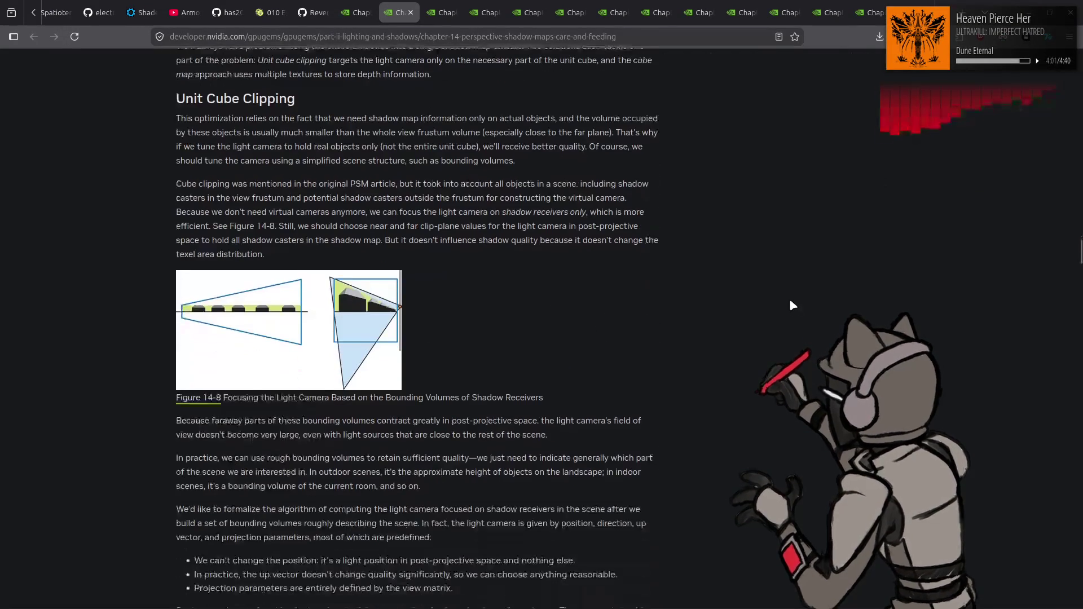
scroll(793, 305, down, 3)
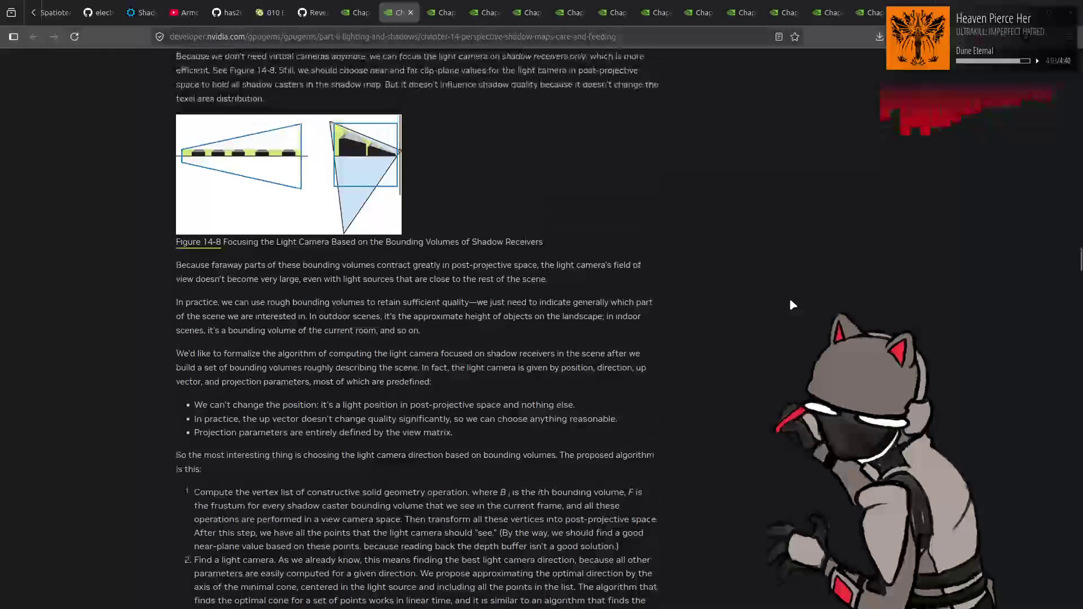
scroll(789, 304, down, 9)
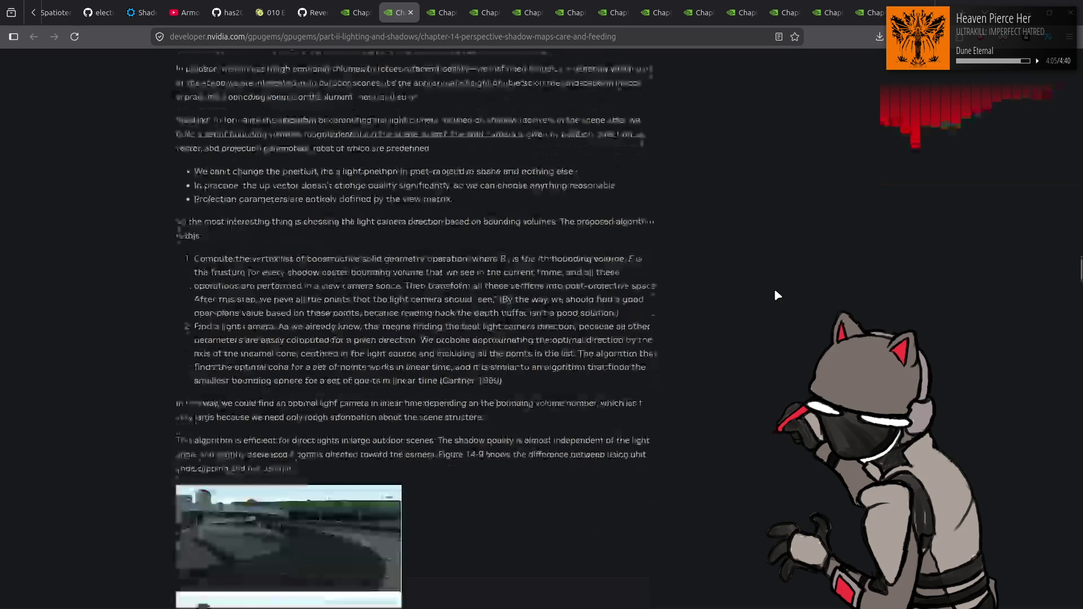
scroll(773, 315, down, 2)
scroll(773, 314, down, 3)
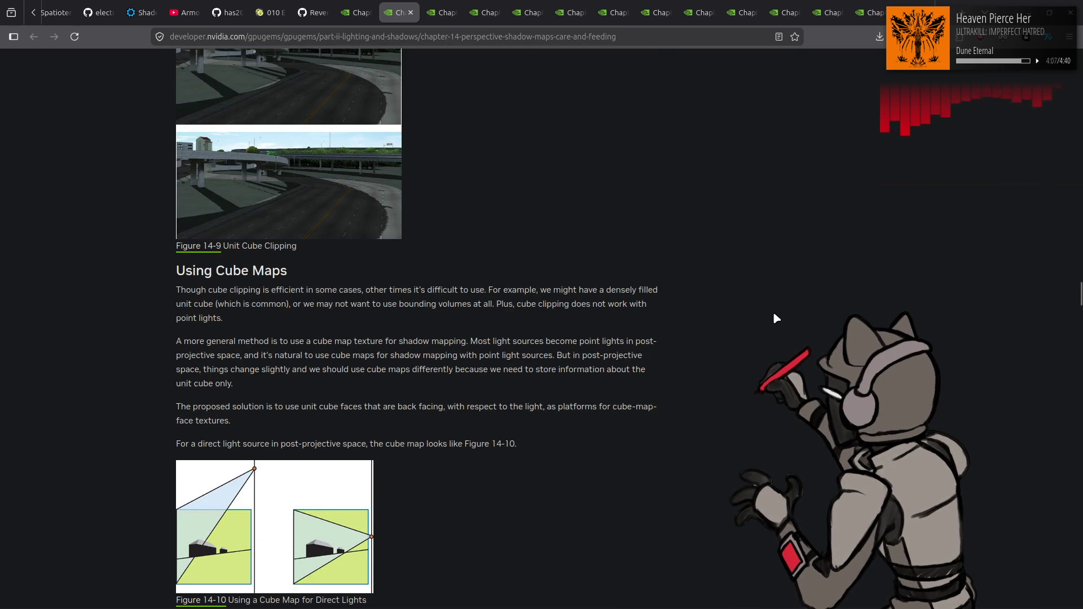
scroll(772, 316, down, 3)
scroll(772, 320, down, 15)
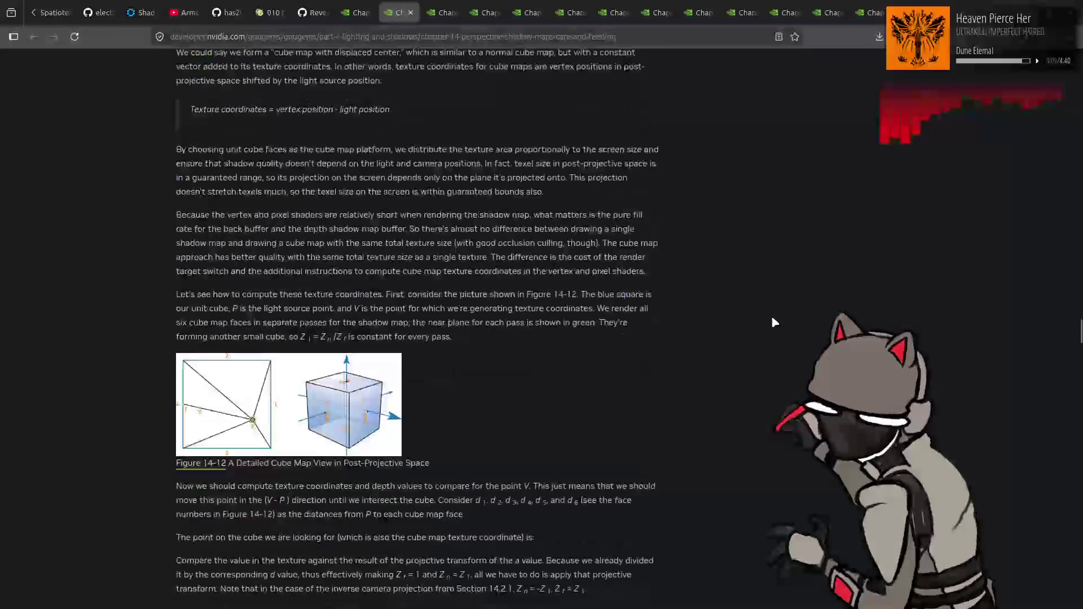
scroll(774, 321, down, 7)
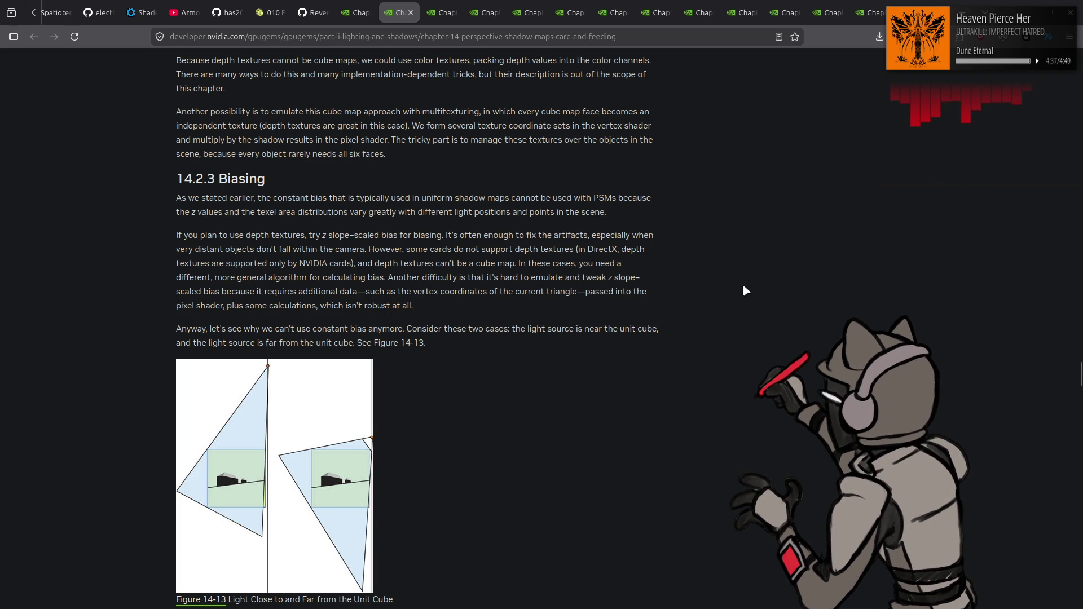
Read past Figures 14-13 to 14-15 and Example 14-2's vertex-shader bias code to 14.3.1 Filtering
scroll(742, 287, down, 4)
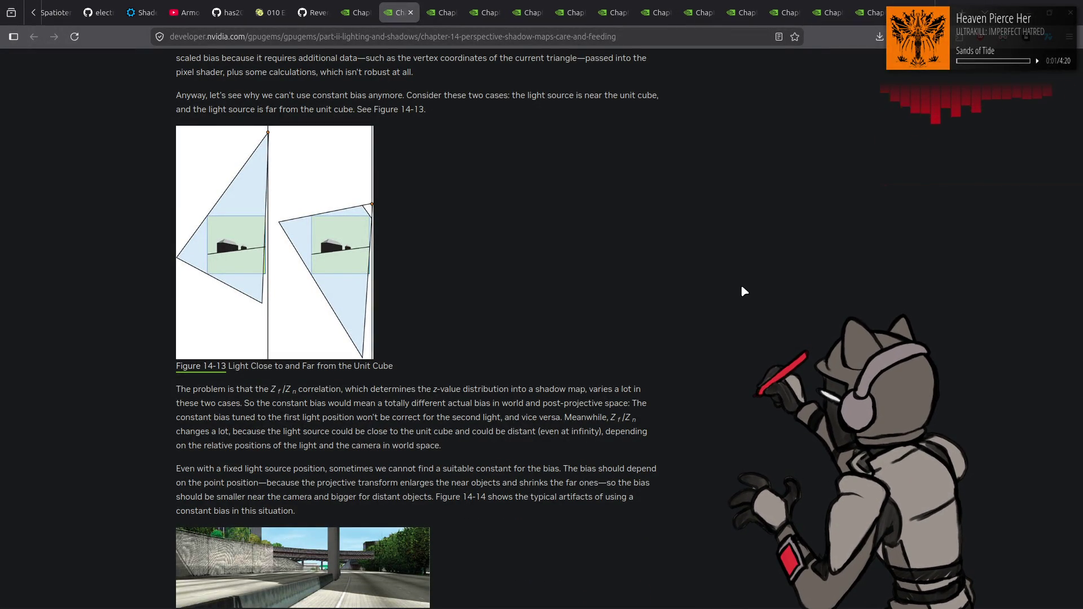
scroll(742, 291, down, 4)
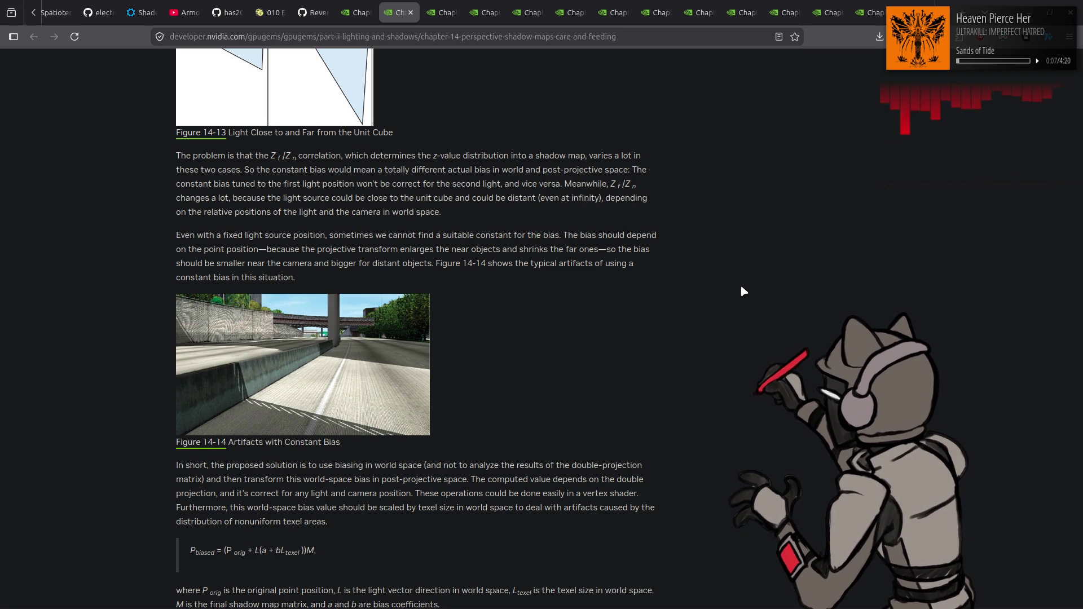
scroll(741, 287, down, 3)
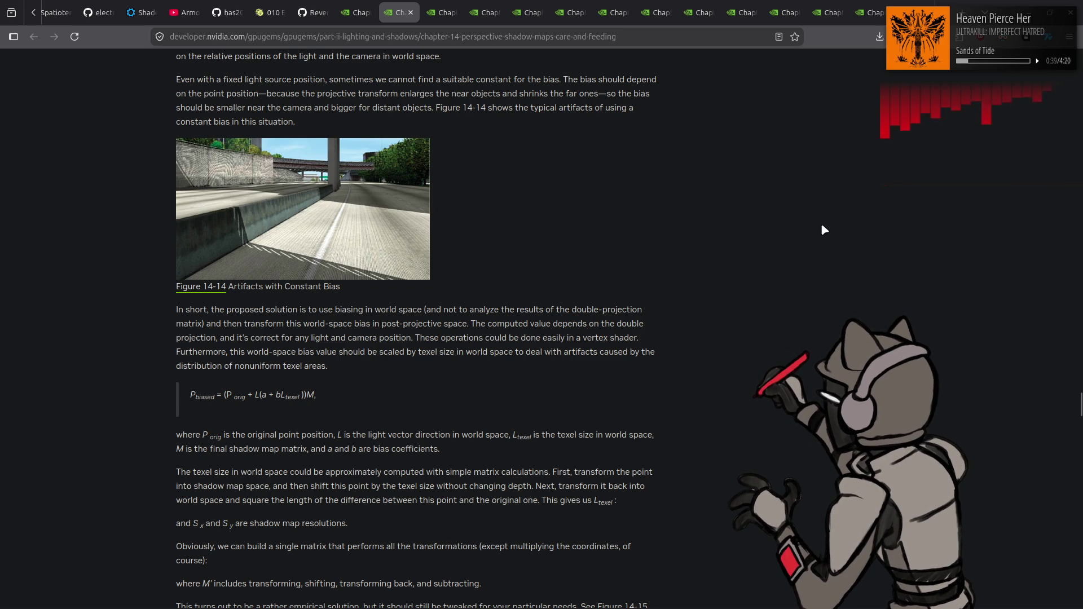
scroll(822, 229, down, 3)
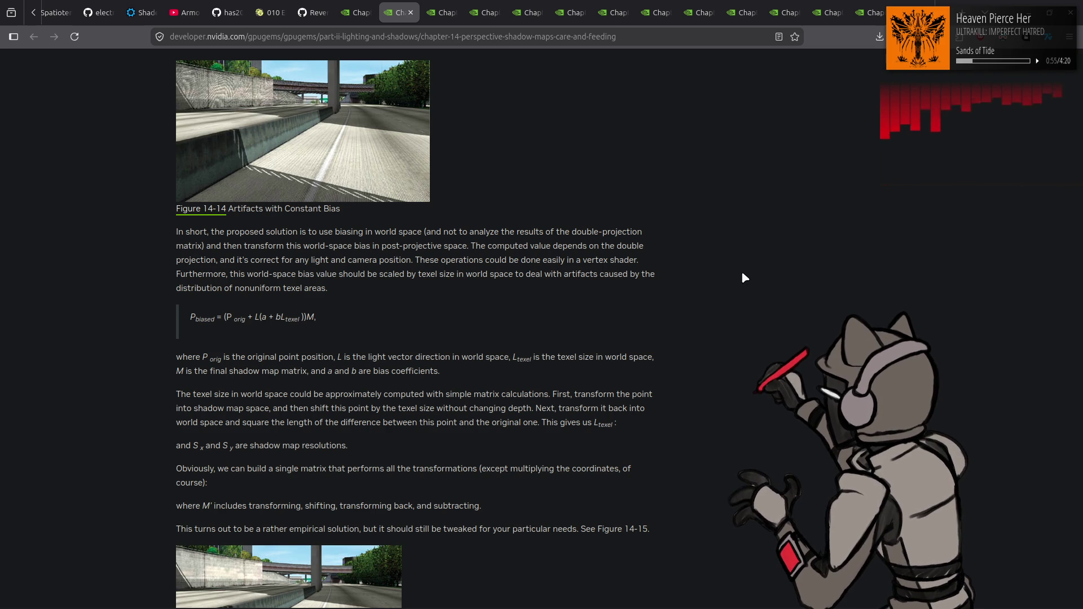
scroll(742, 274, down, 3)
scroll(743, 276, down, 3)
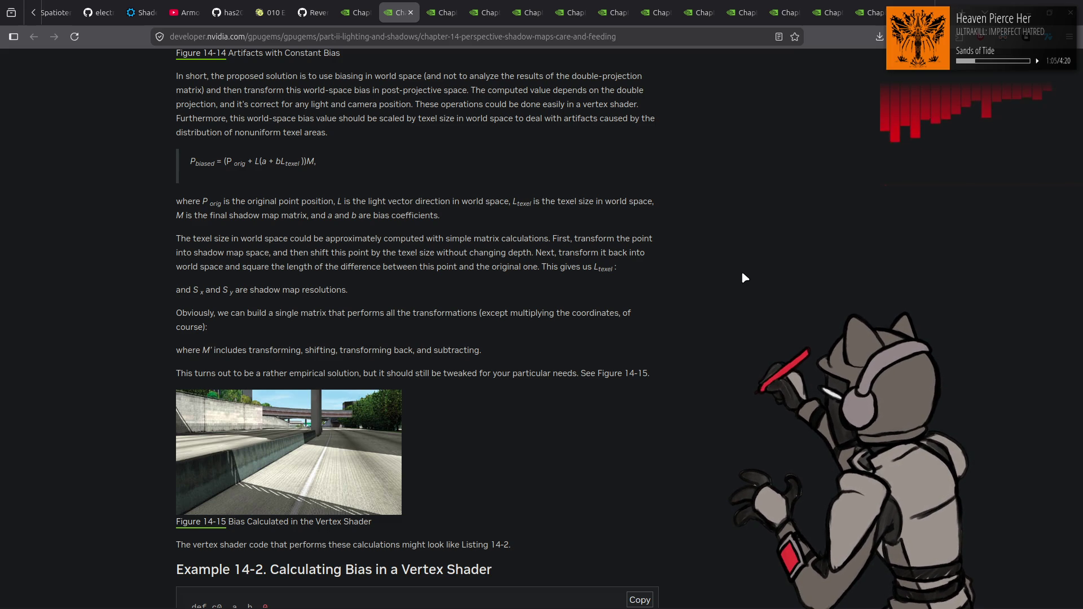
scroll(742, 277, down, 3)
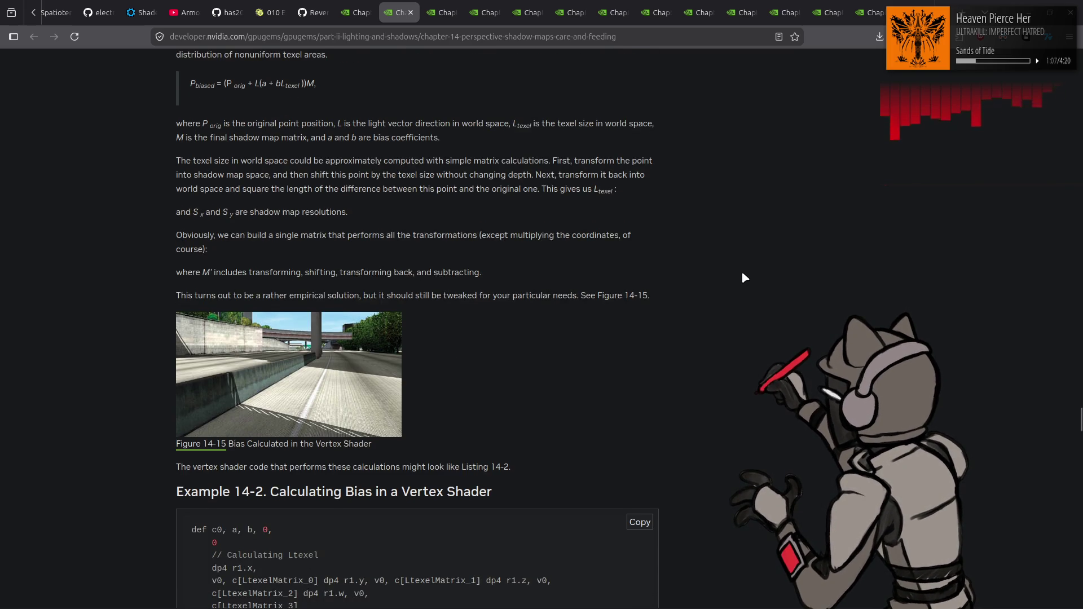
scroll(742, 276, down, 4)
scroll(742, 276, down, 1)
scroll(742, 277, down, 1)
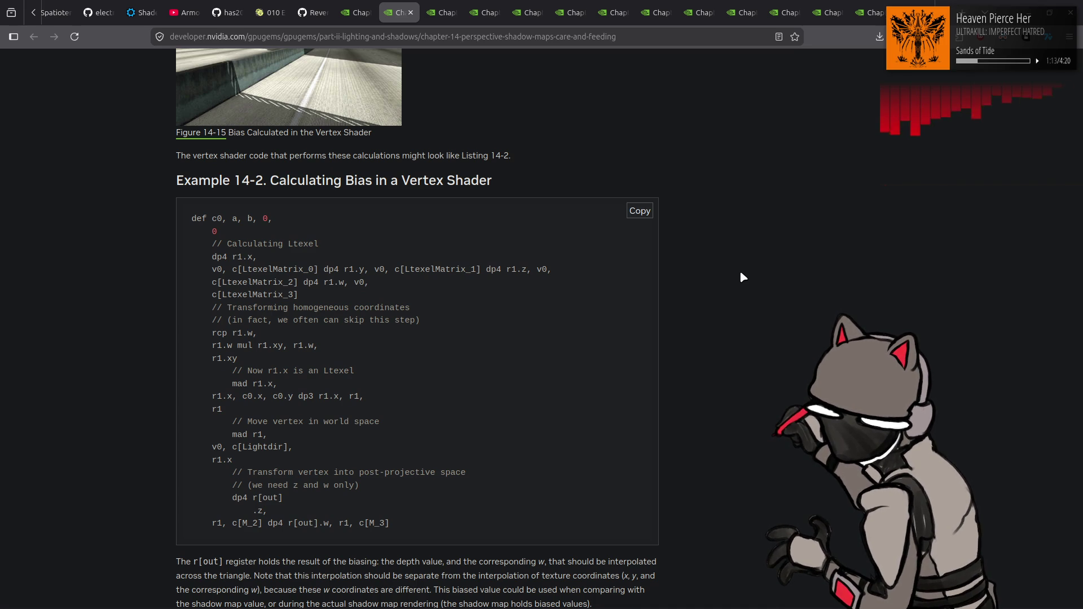
scroll(743, 277, down, 3)
scroll(746, 276, down, 3)
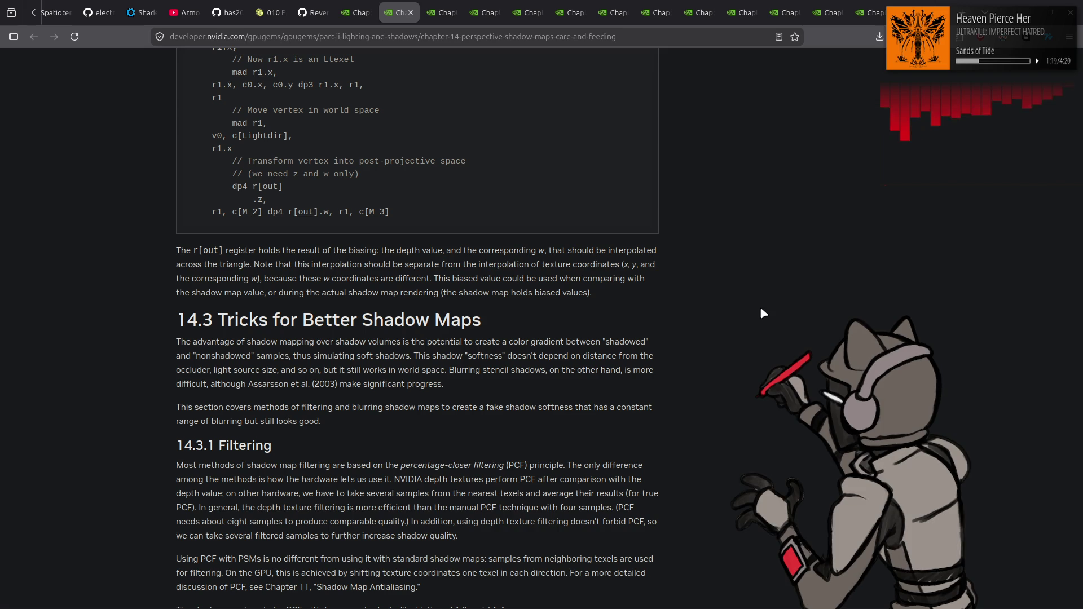
Read Chapter 14 past Figures 14-16/14-17 and the PCF shader Examples 14-3 and 14-4 to 14.3.2 Blurring
scroll(756, 310, down, 1)
scroll(756, 310, down, 2)
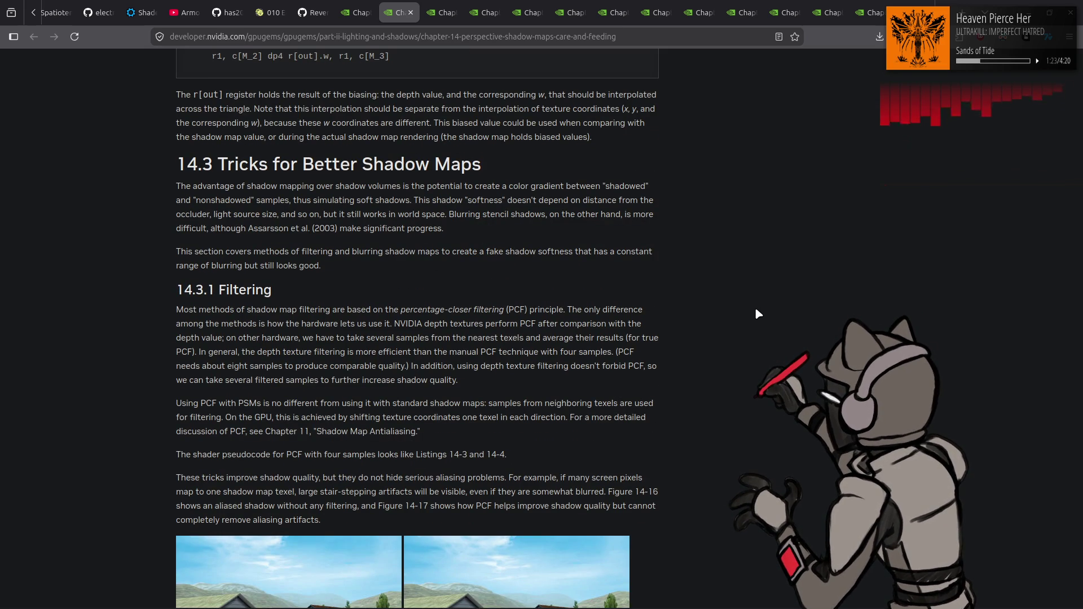
scroll(755, 309, down, 2)
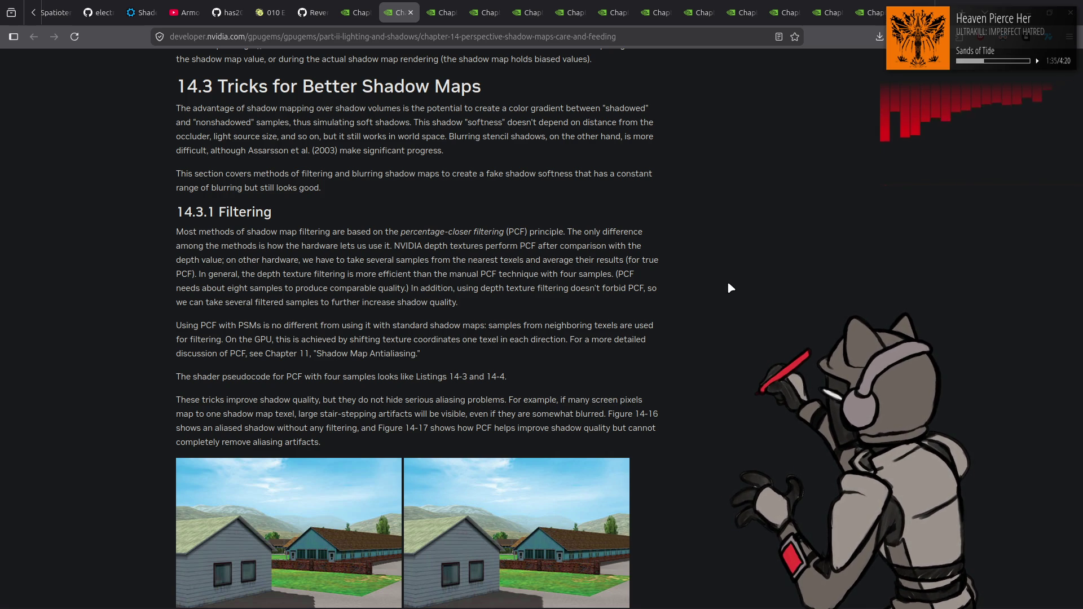
scroll(728, 285, down, 2)
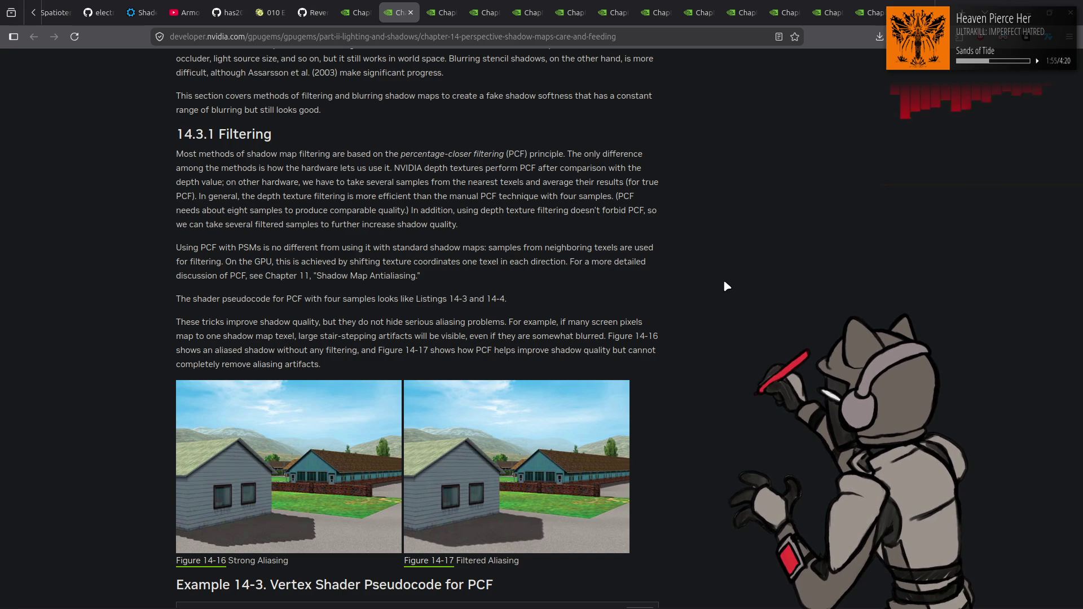
scroll(725, 283, down, 2)
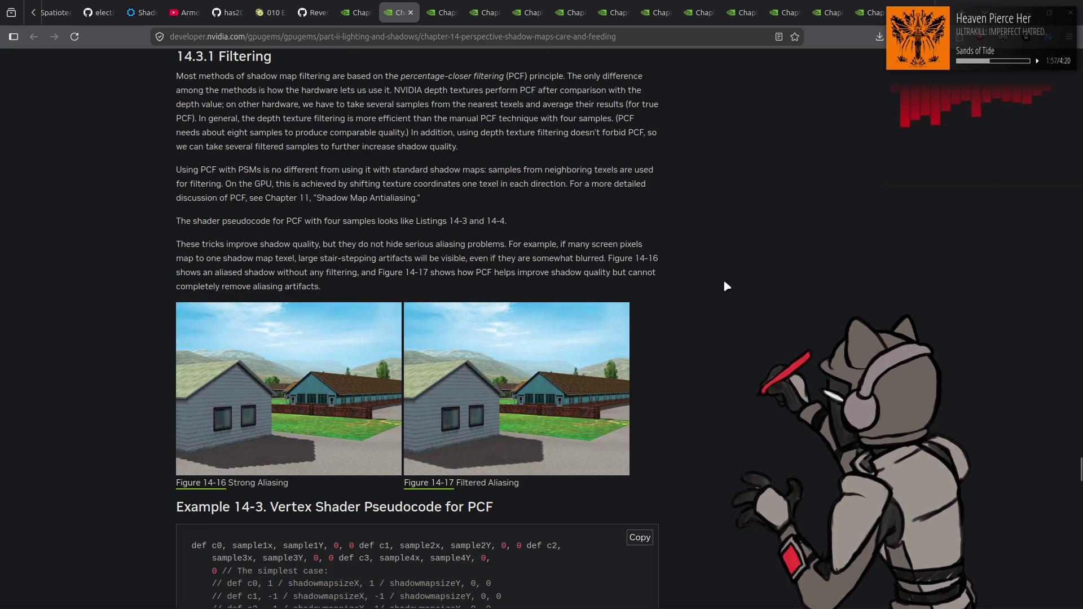
scroll(724, 283, down, 2)
scroll(724, 283, down, 4)
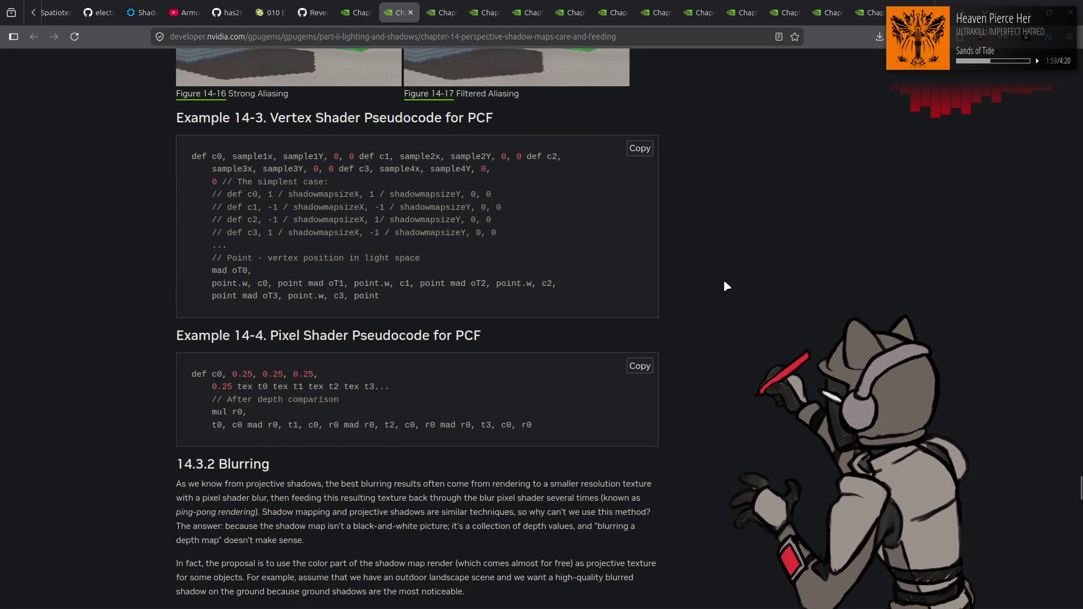
Read through the 14.3.2 Blurring section of Chapter 14
scroll(724, 284, down, 4)
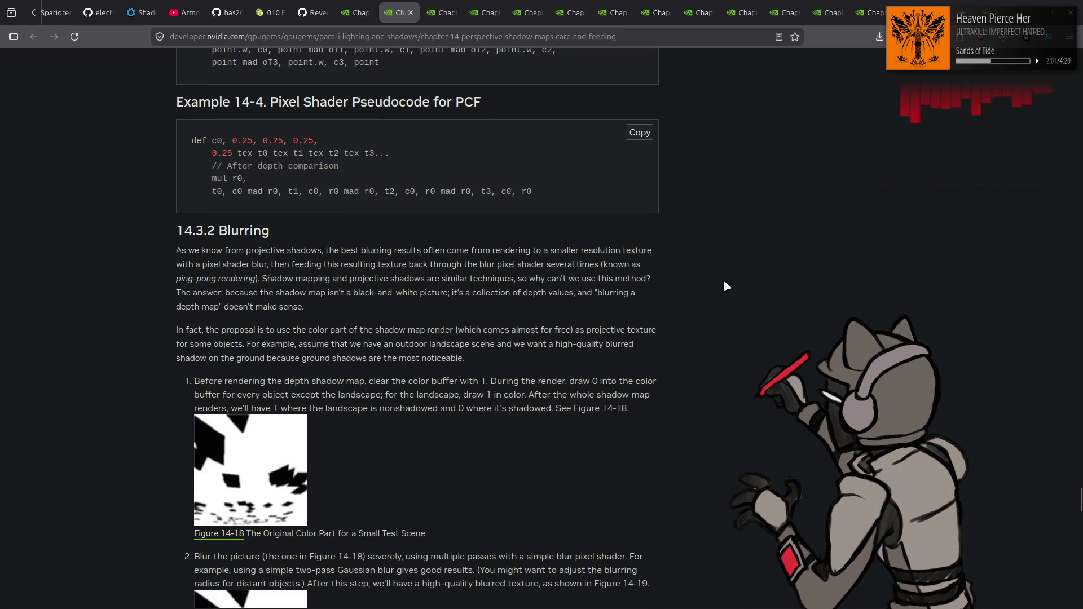
scroll(725, 285, down, 3)
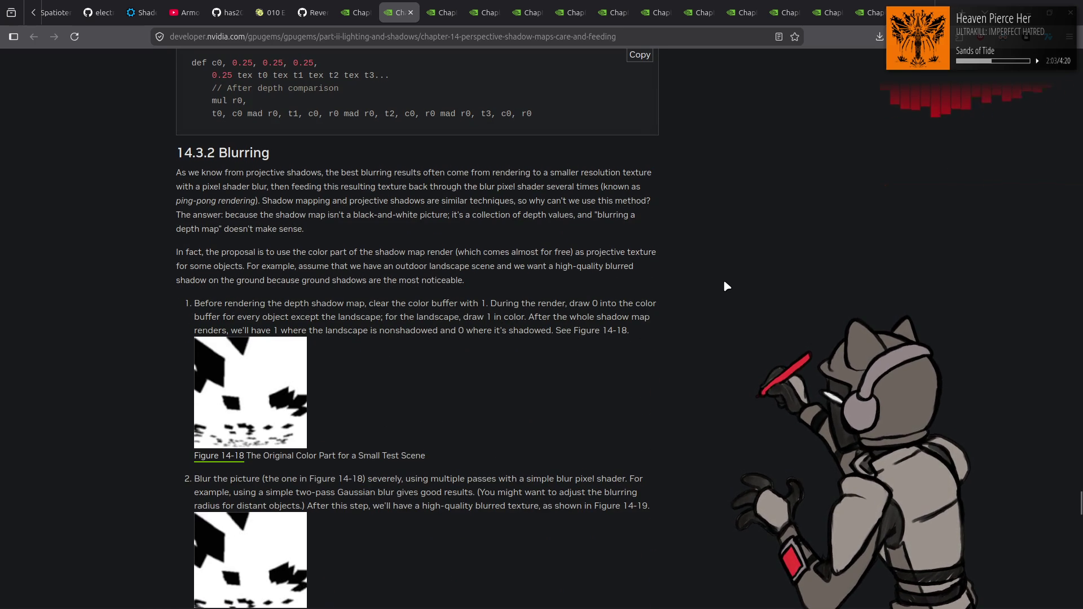
scroll(726, 286, down, 4)
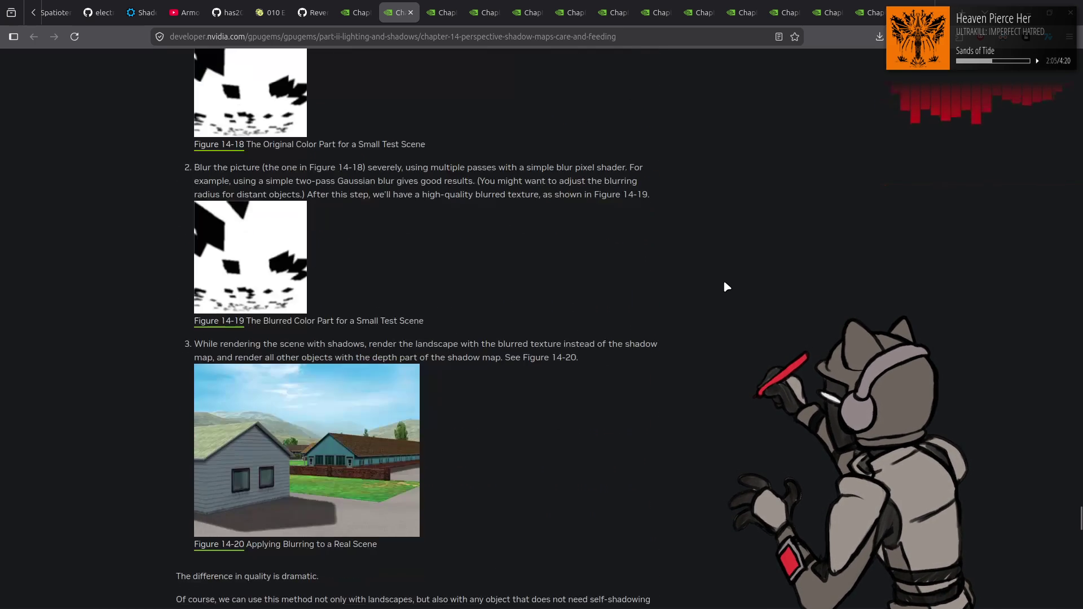
scroll(726, 286, up, 4)
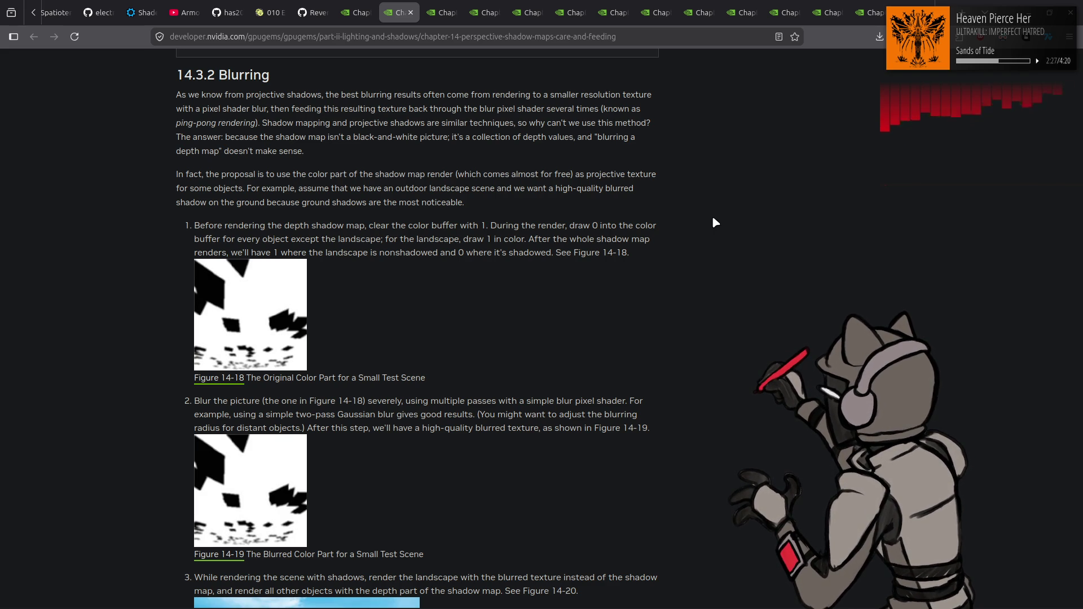
Continue through 14.4 Results and 14.5 References, then return up to Example 14-2's bias code
scroll(713, 219, down, 5)
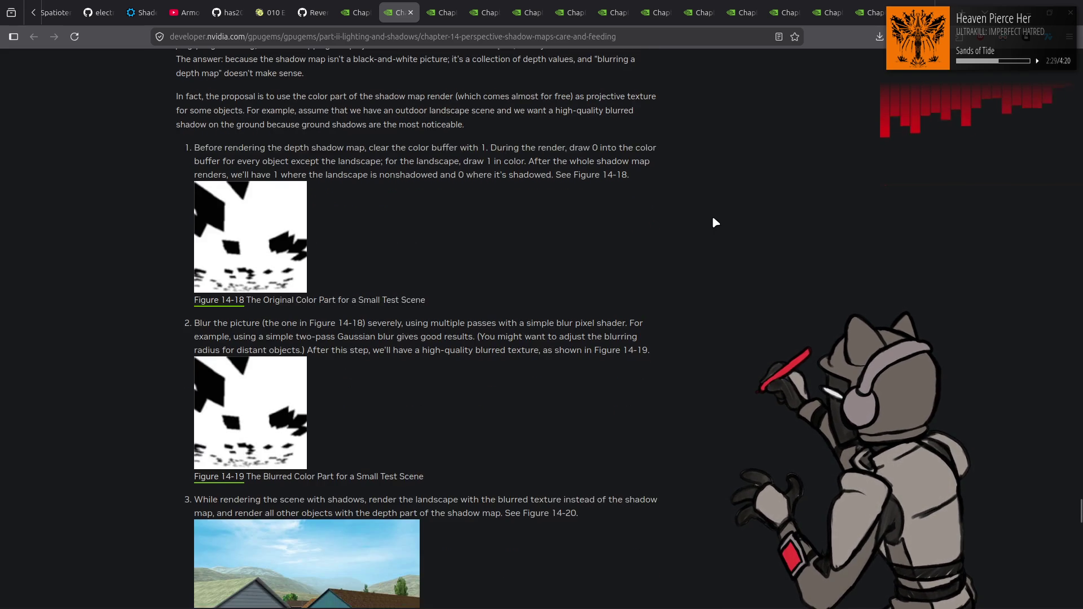
scroll(713, 219, down, 4)
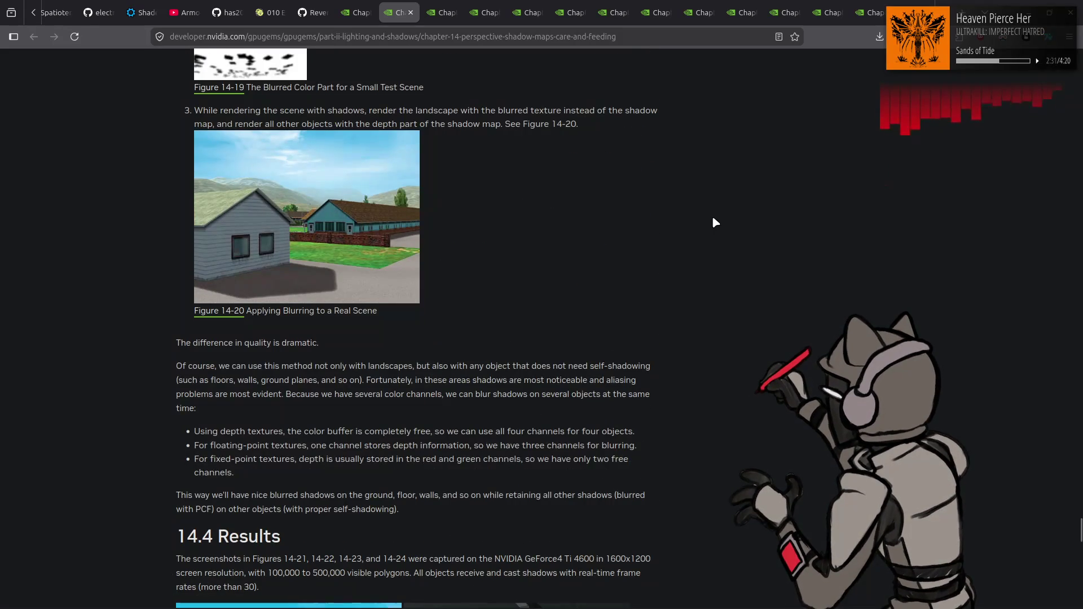
scroll(713, 219, down, 1)
scroll(715, 222, down, 3)
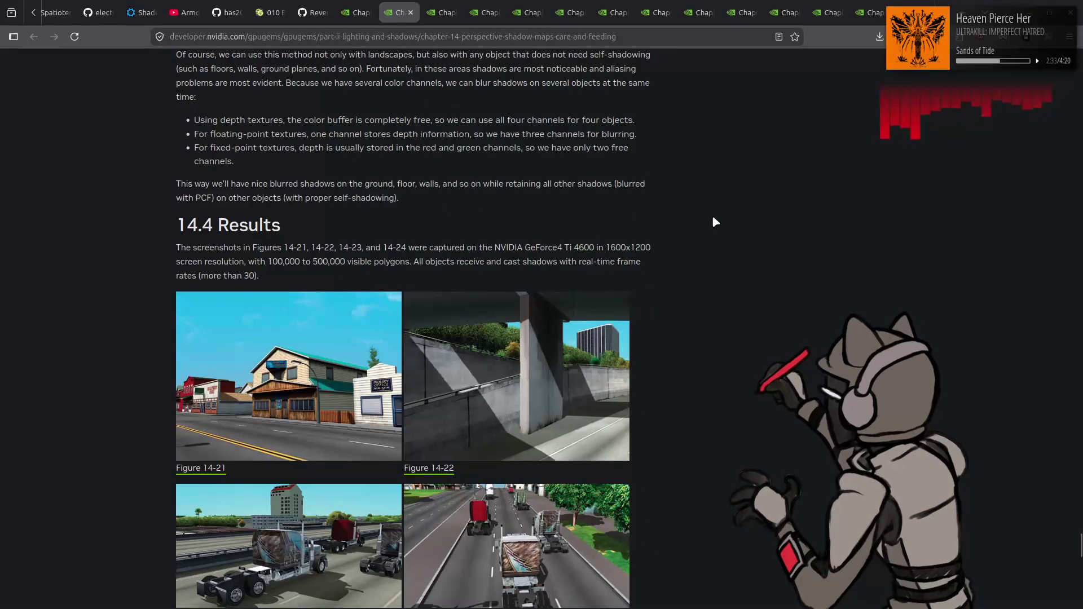
scroll(714, 220, down, 5)
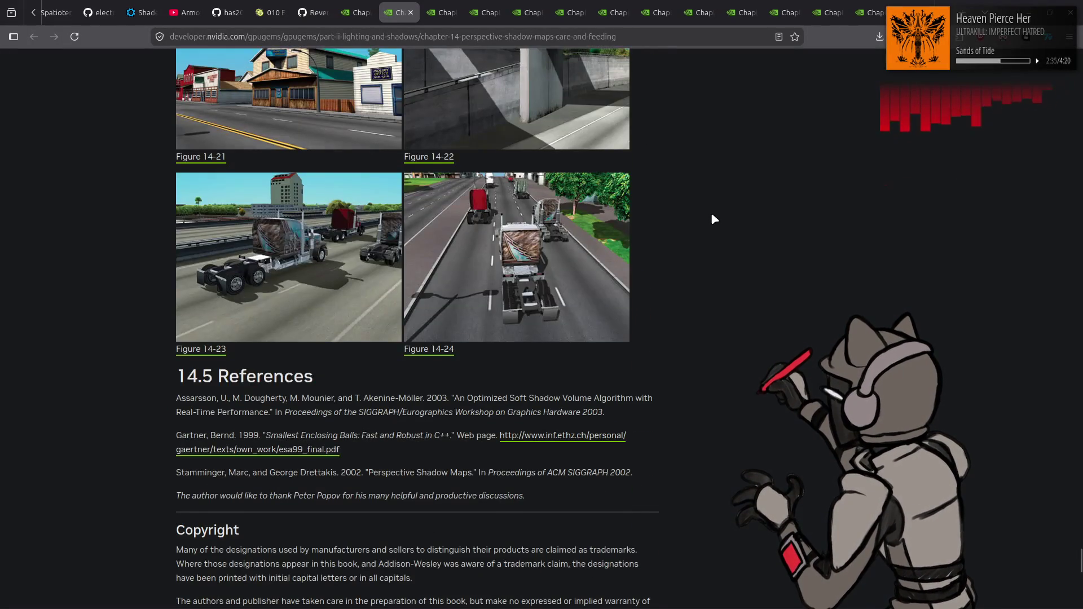
scroll(711, 219, down, 3)
scroll(708, 220, up, 20)
scroll(708, 220, up, 12)
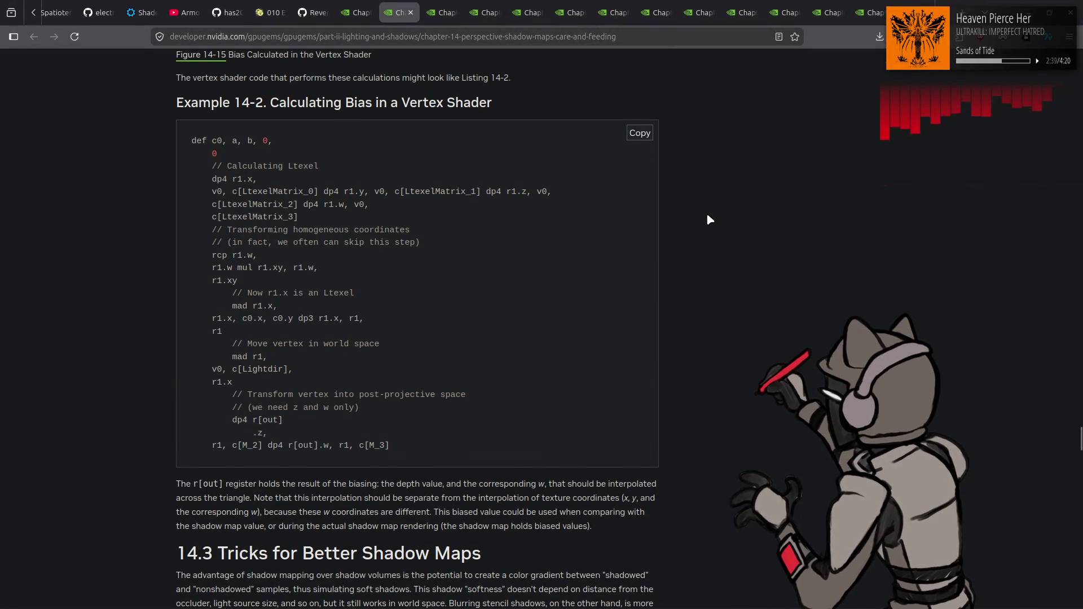
Review Example 14-2, briefly switch to the Chapter 15 tab, then come back to Chapter 14
scroll(722, 222, down, 3)
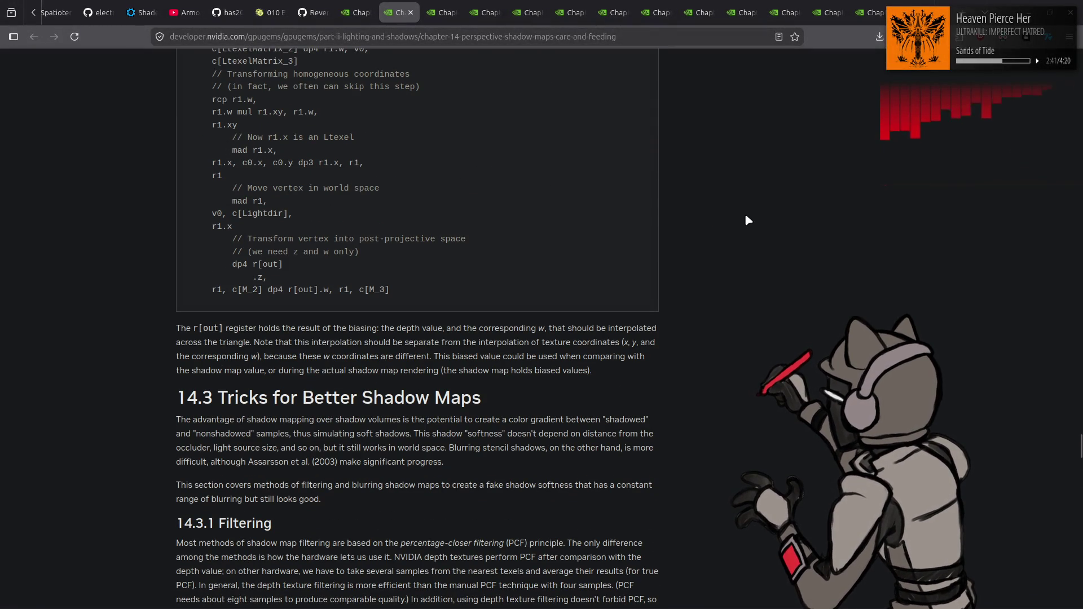
scroll(748, 220, up, 4)
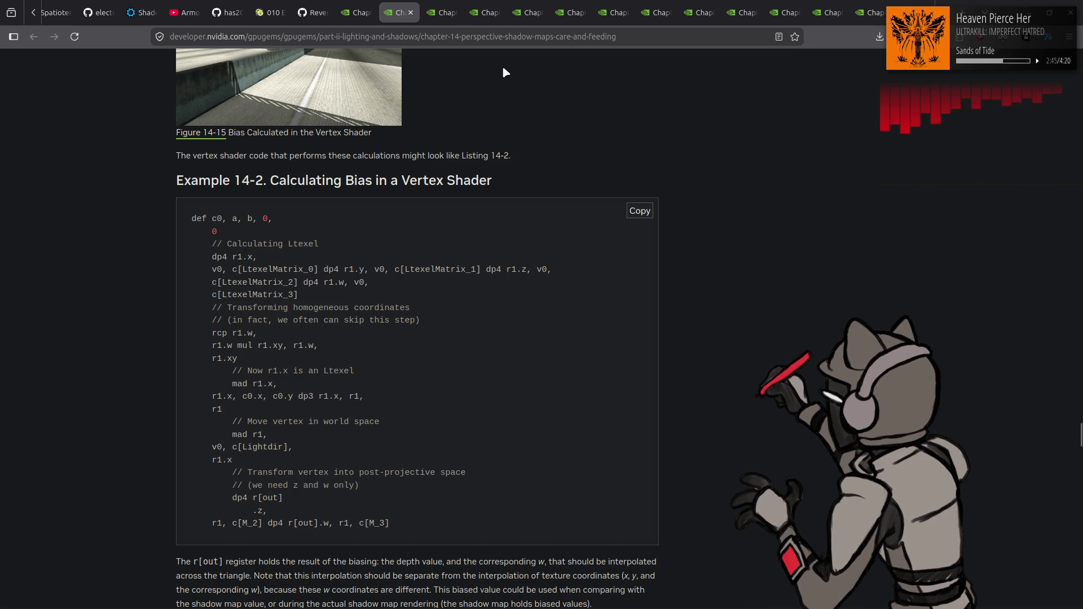
key(ctrl+Tab)
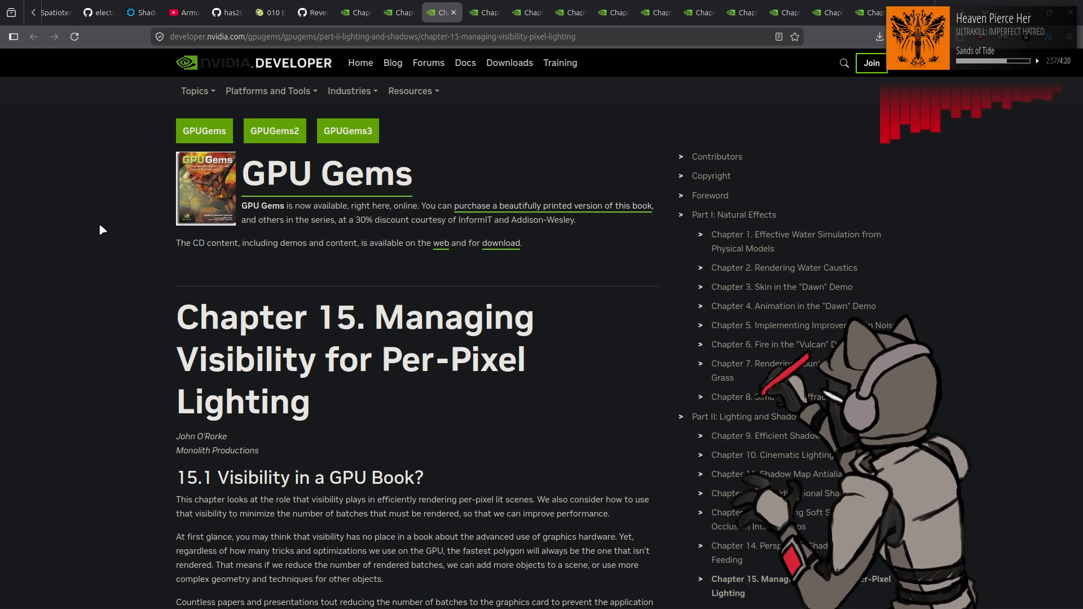
key(ctrl+Page_Up)
Highlight and deselect the Example 14-2 bias code lines, then return to the Chapter 15 article
drag(192, 231, 424, 529)
click(123, 395)
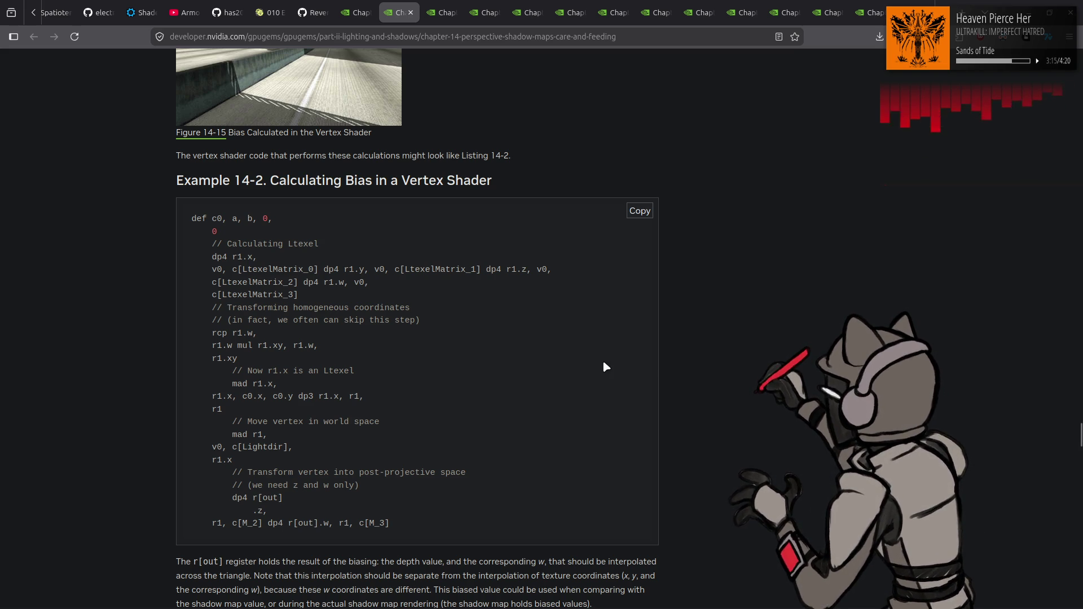
key(ctrl+Tab)
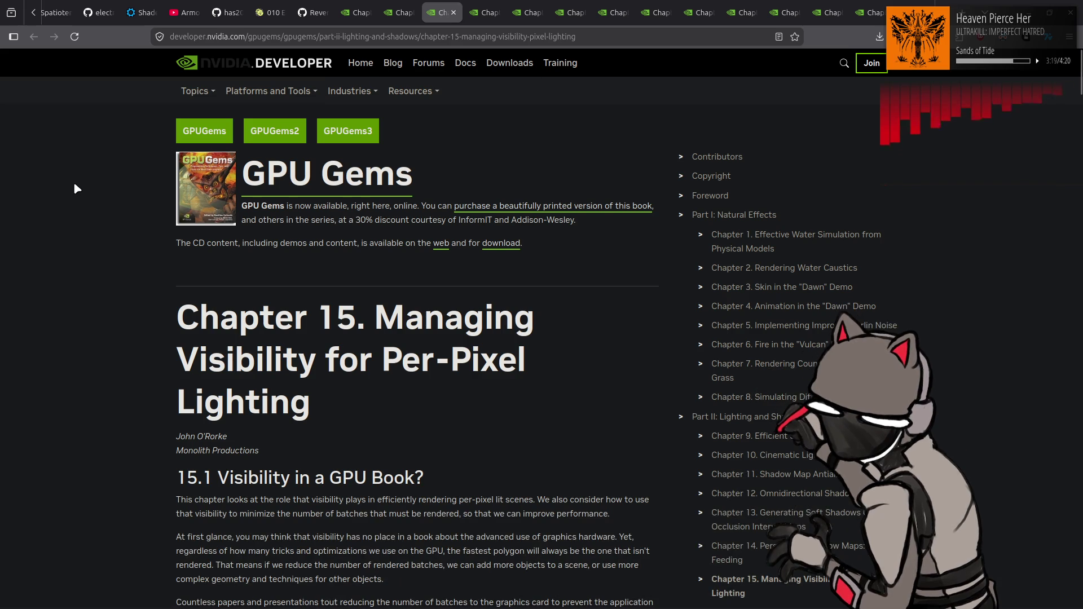
Read Chapter 15 past the convex-hull pseudocode and 15.5 through to 15.7 Conclusion and 15.8 References
scroll(79, 190, down, 2)
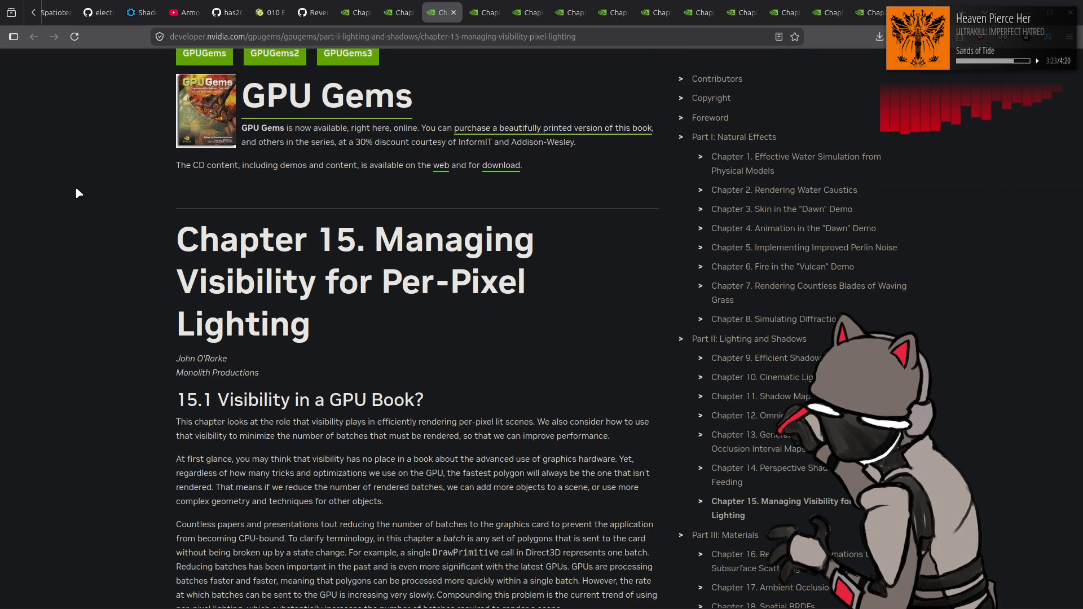
scroll(90, 231, down, 4)
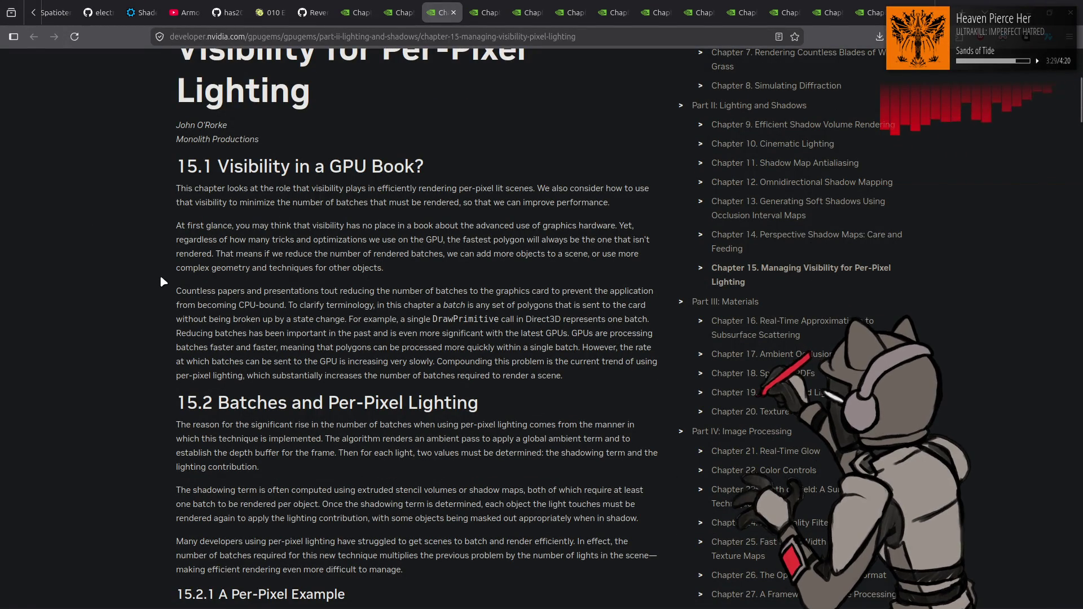
scroll(155, 285, down, 3)
scroll(140, 288, down, 2)
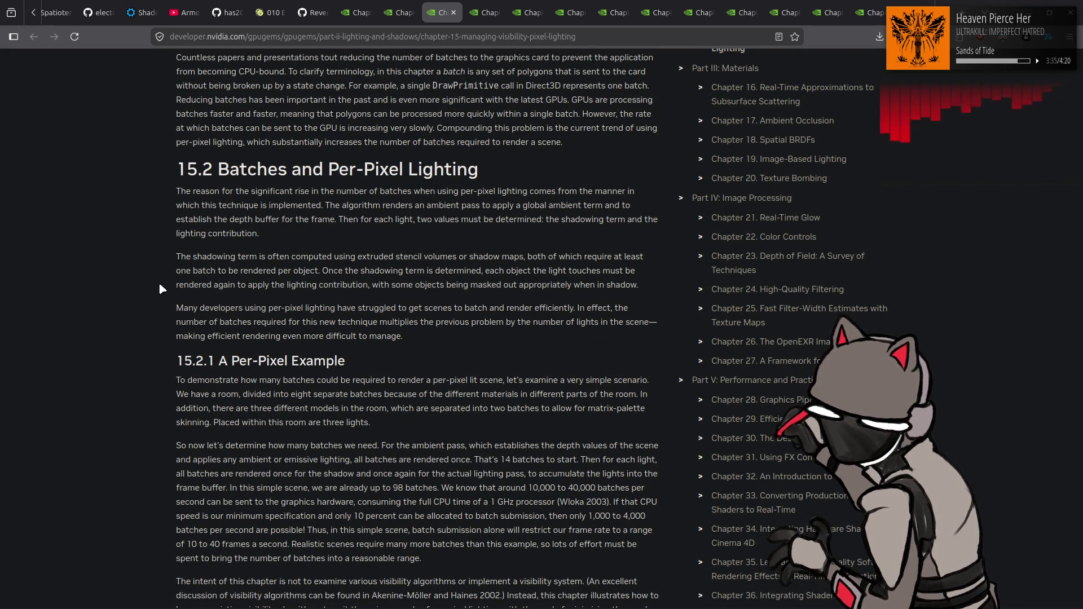
scroll(159, 289, down, 7)
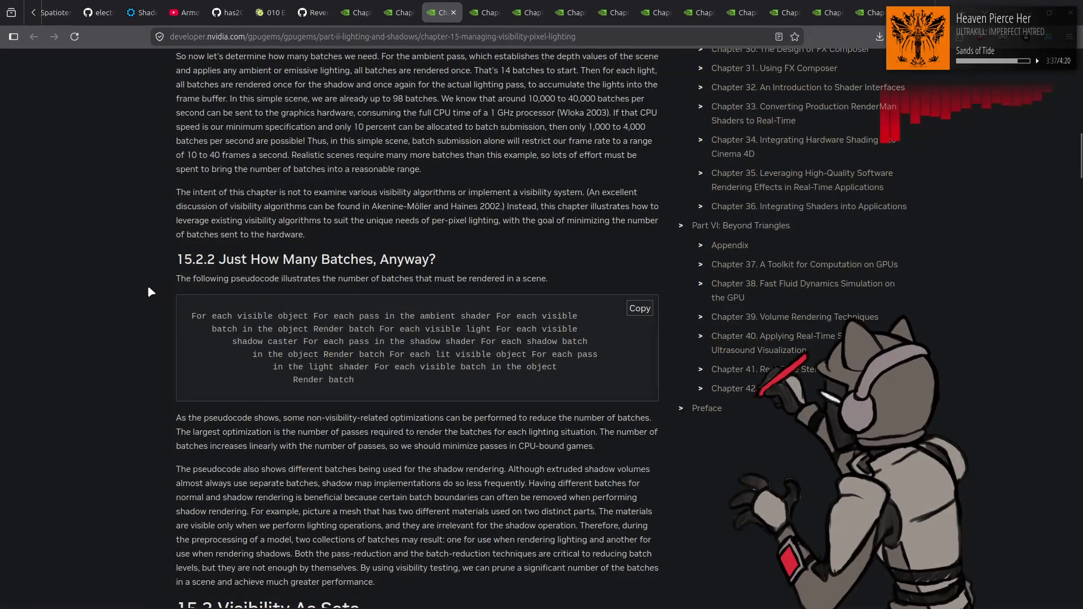
scroll(145, 290, up, 15)
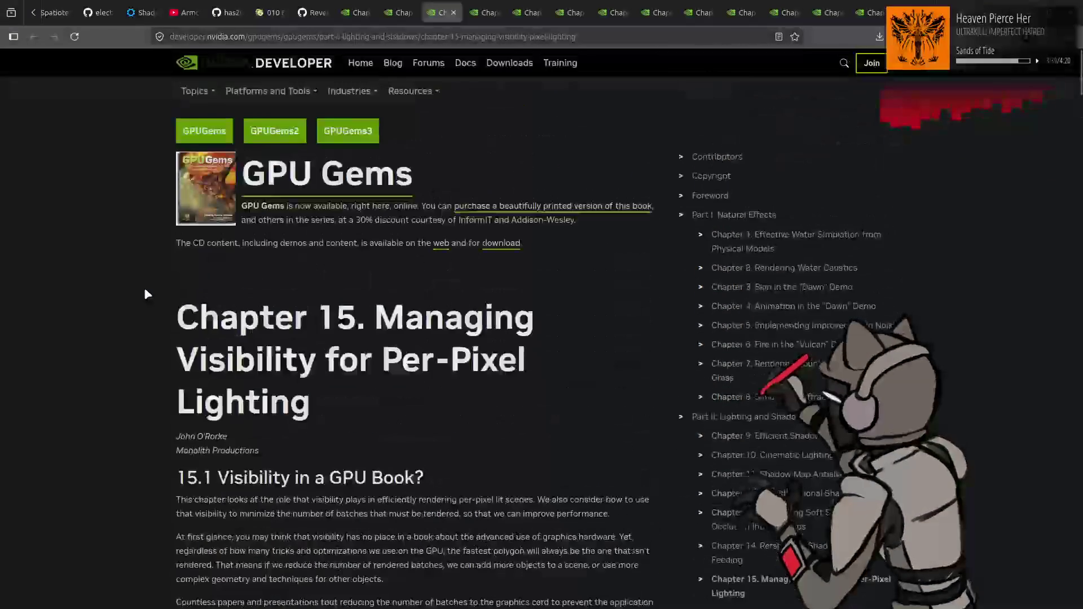
scroll(145, 290, down, 20)
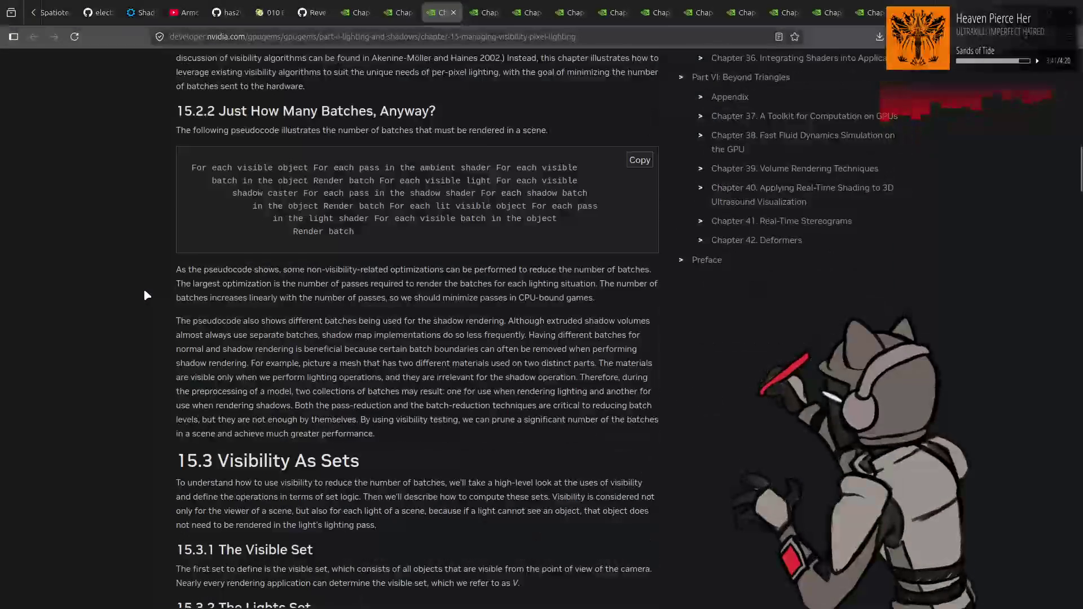
scroll(158, 269, down, 12)
scroll(171, 243, up, 6)
scroll(173, 245, down, 18)
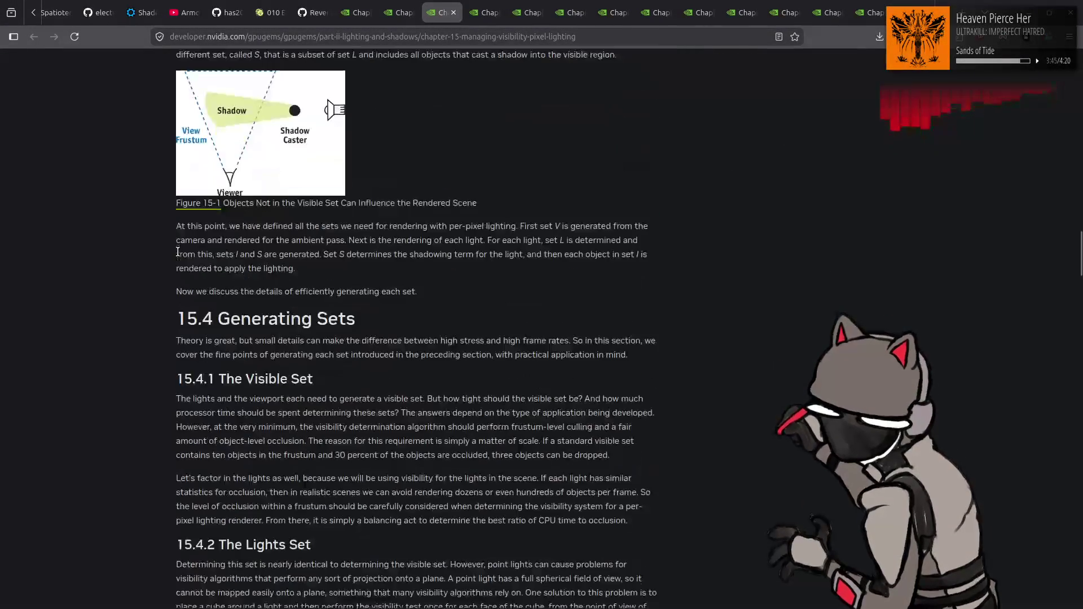
scroll(169, 254, down, 20)
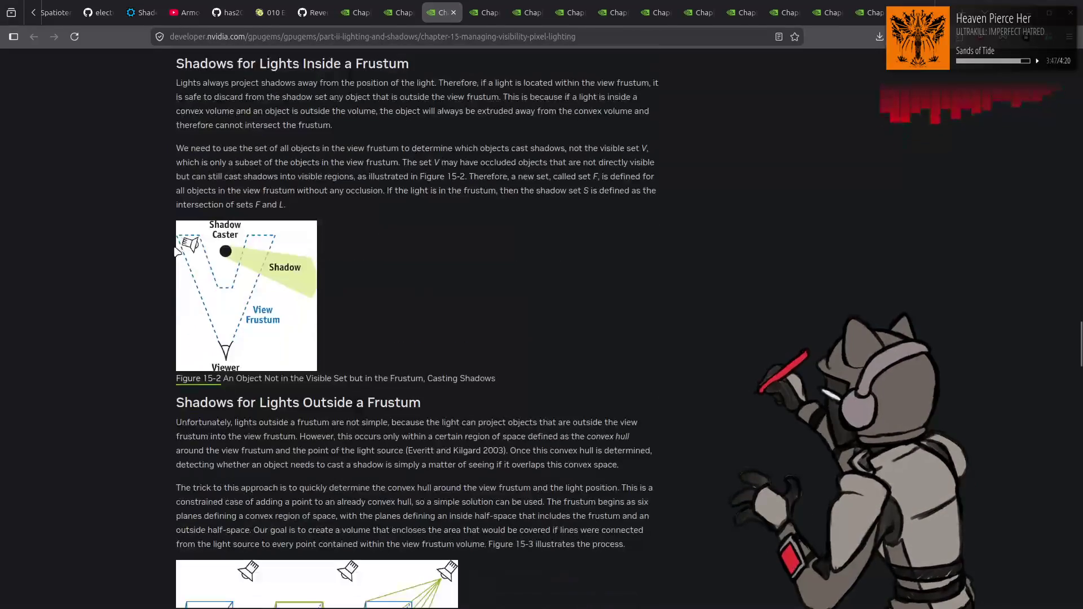
scroll(158, 259, up, 4)
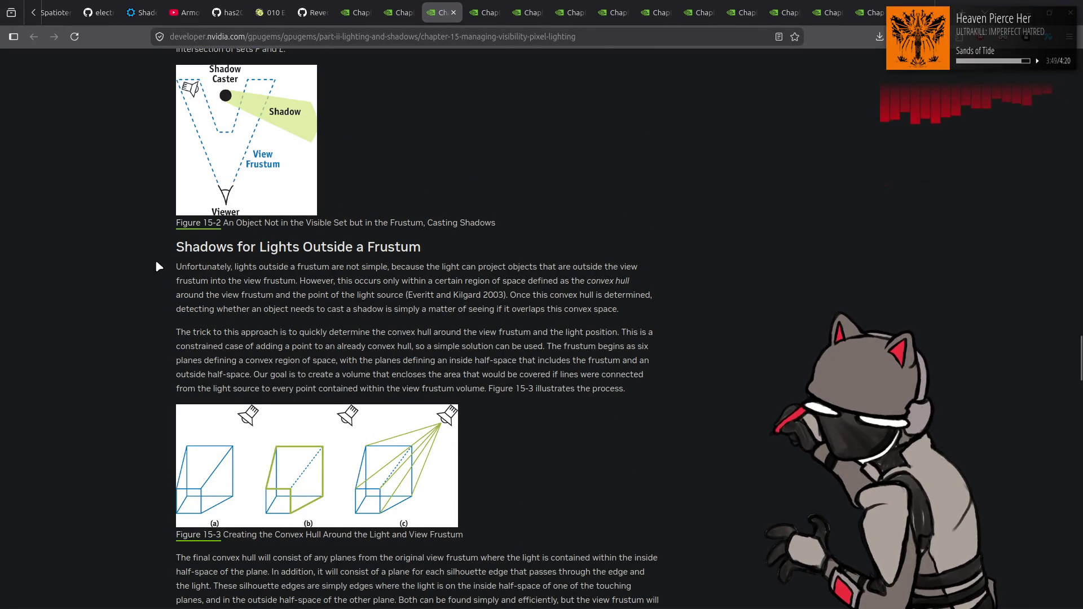
scroll(155, 262, down, 15)
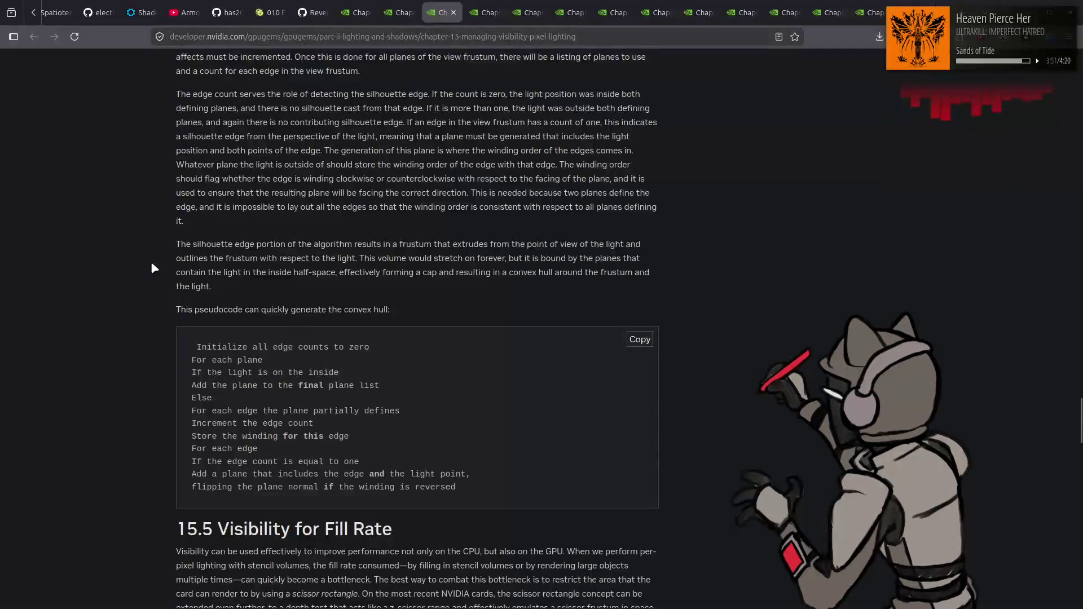
scroll(152, 263, down, 10)
scroll(157, 262, down, 10)
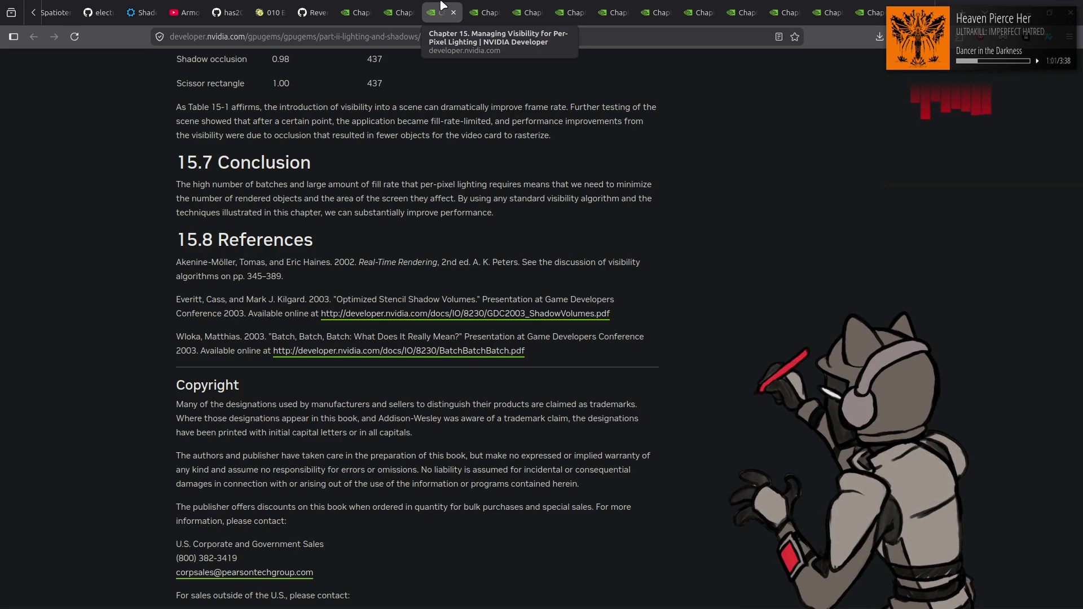
Go to the GPU Gems 3 Chapter 8, Summed-Area Variance Shadow Maps, page
key(alt+Left)
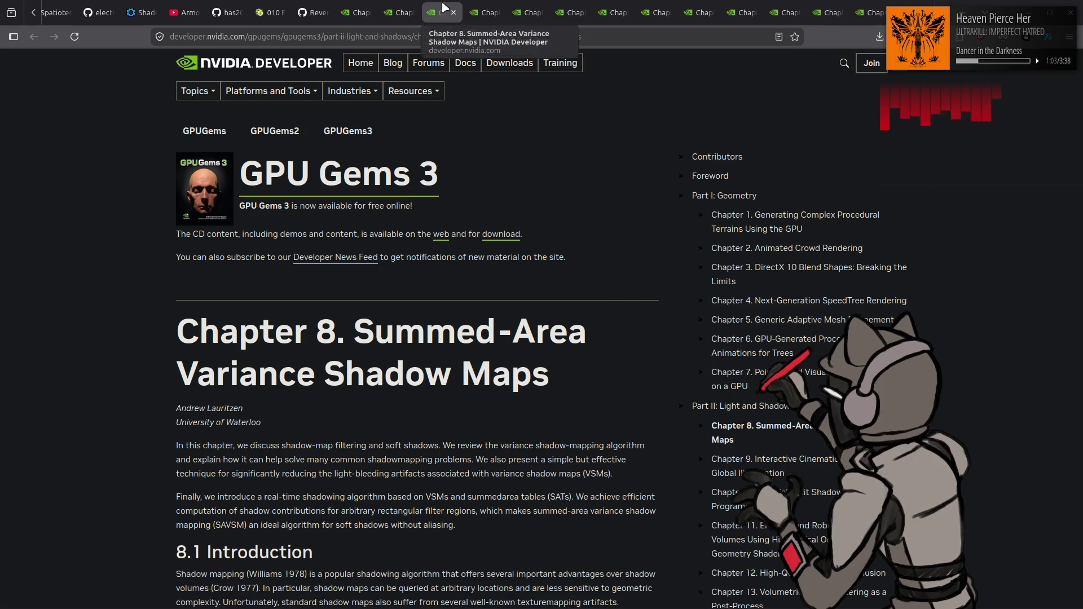
Read Chapter 8 from 8.1 Introduction through 8.2 Related Work to the 8.3 Percentage-Closer Filtering heading
scroll(574, 234, down, 3)
scroll(592, 239, down, 2)
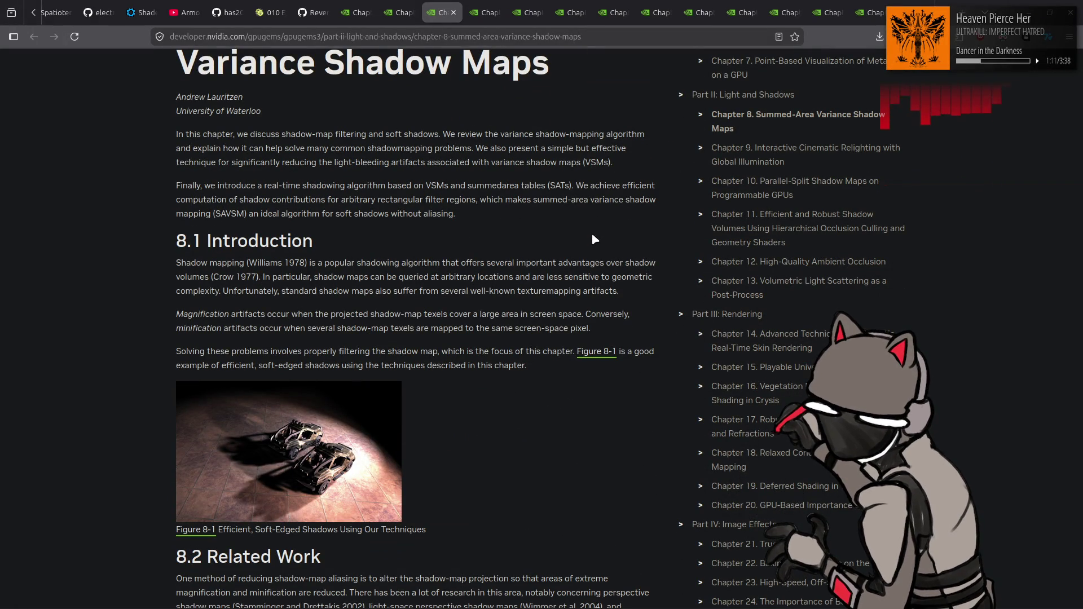
scroll(611, 245, down, 5)
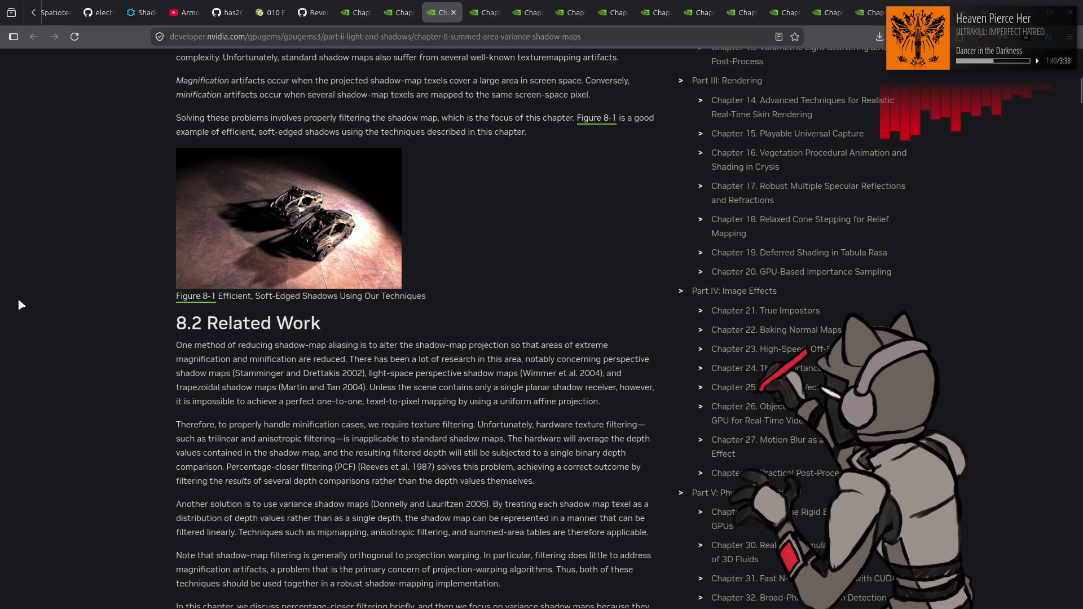
scroll(17, 296, down, 4)
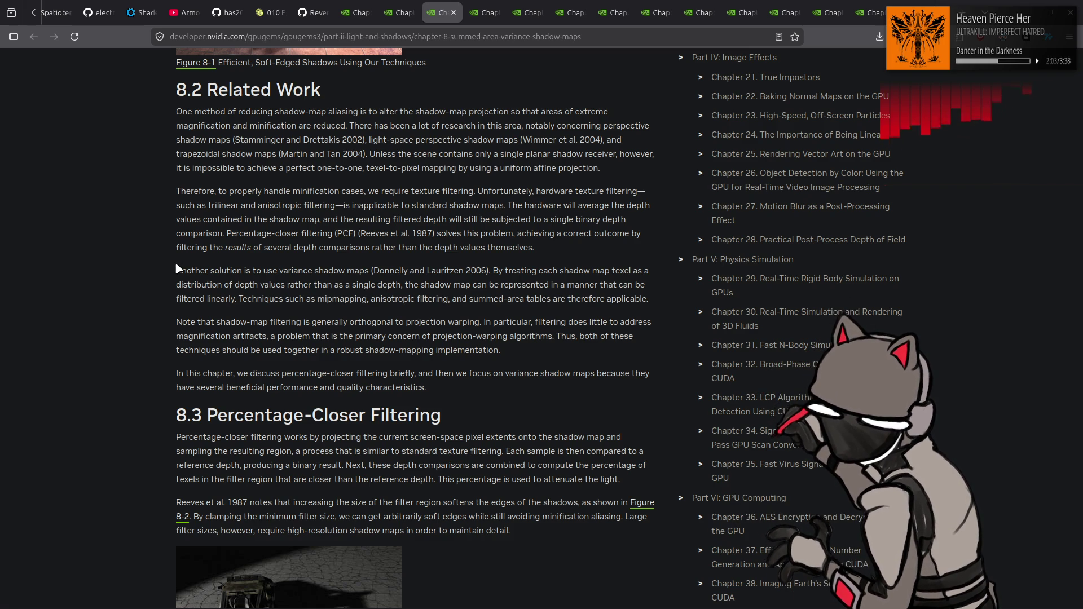
scroll(178, 269, down, 4)
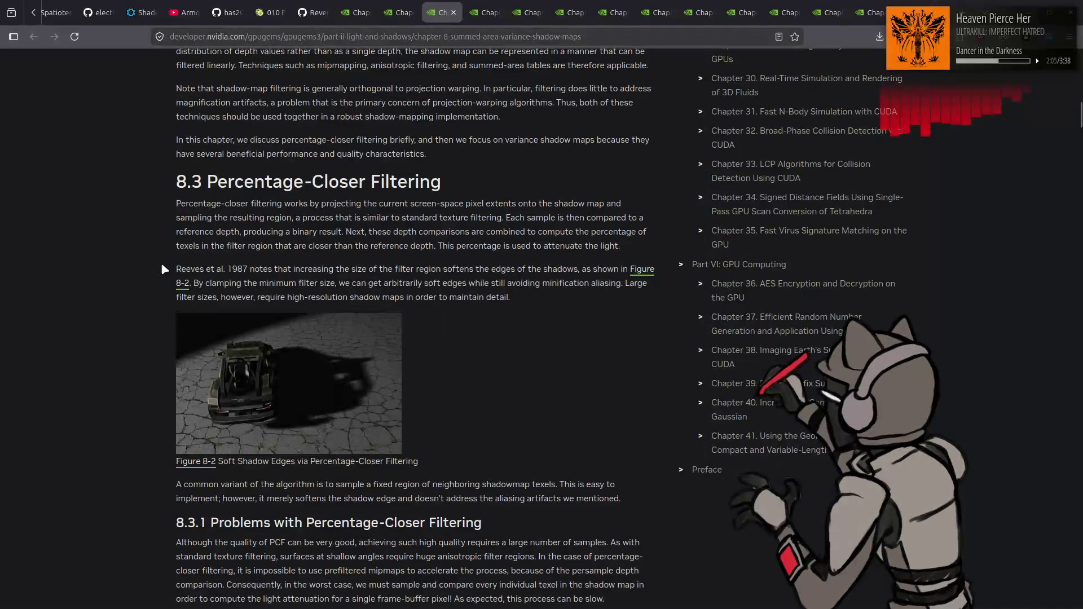
Read through 8.3 and 8.4 until Example 8-1, Computing p_max During Scene Shading, is fully visible
scroll(154, 262, up, 6)
scroll(154, 260, down, 8)
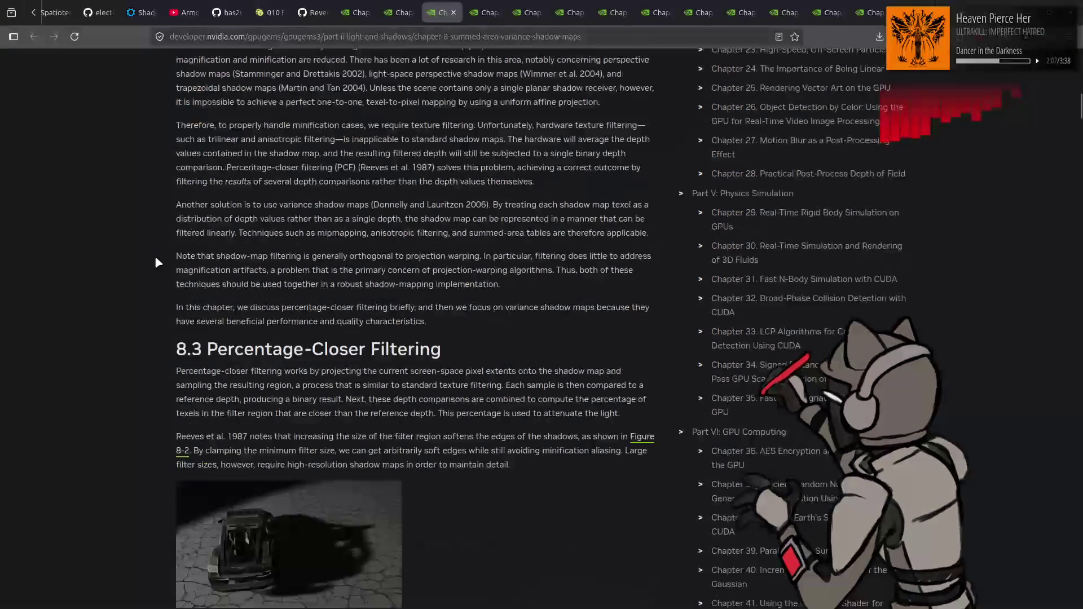
scroll(155, 259, down, 8)
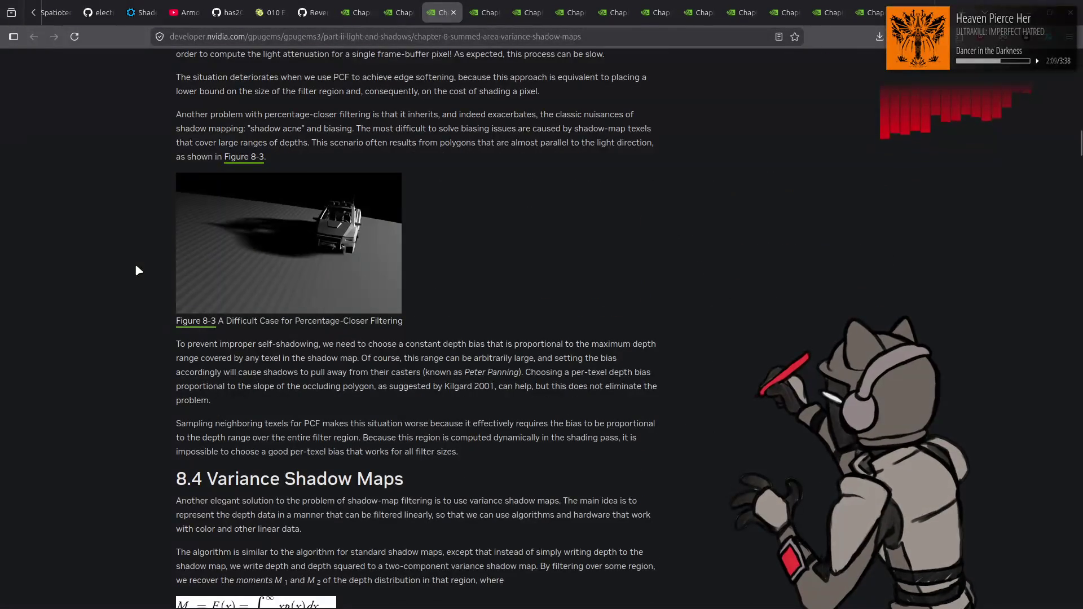
scroll(113, 264, down, 5)
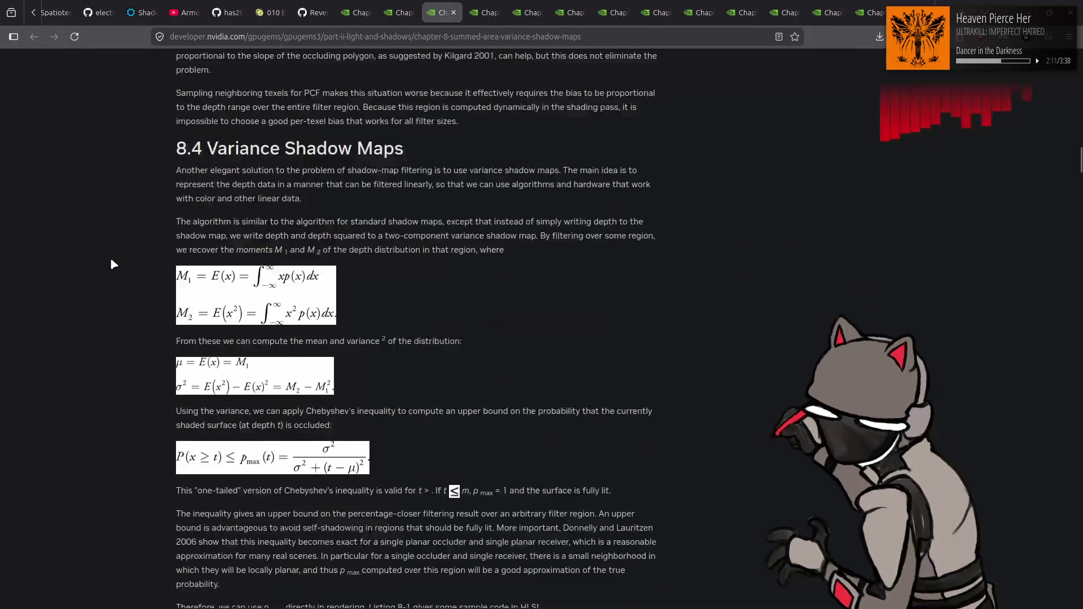
scroll(113, 264, down, 9)
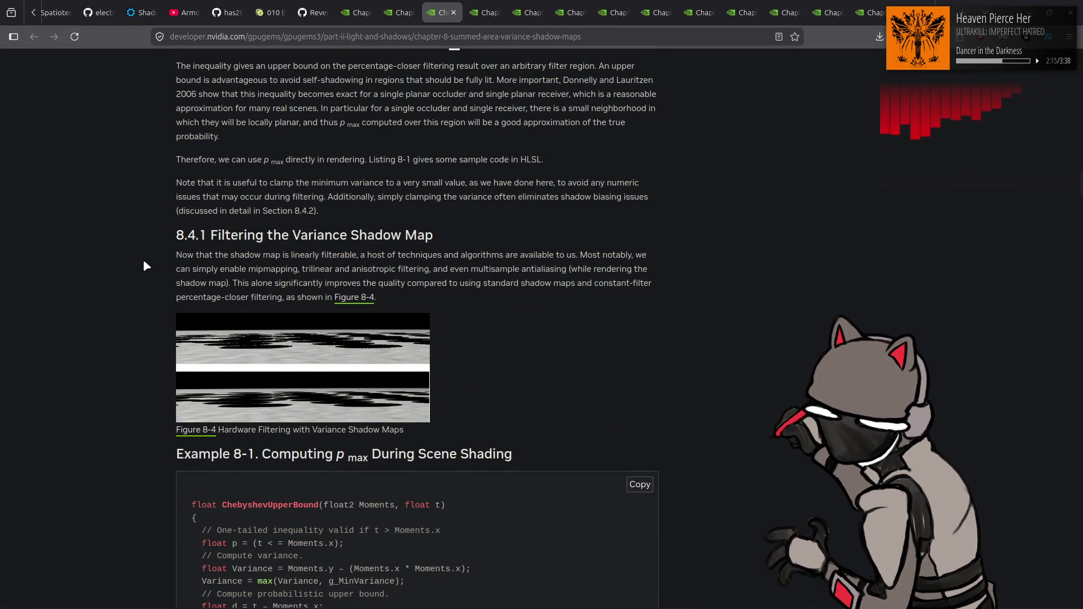
scroll(144, 265, down, 1)
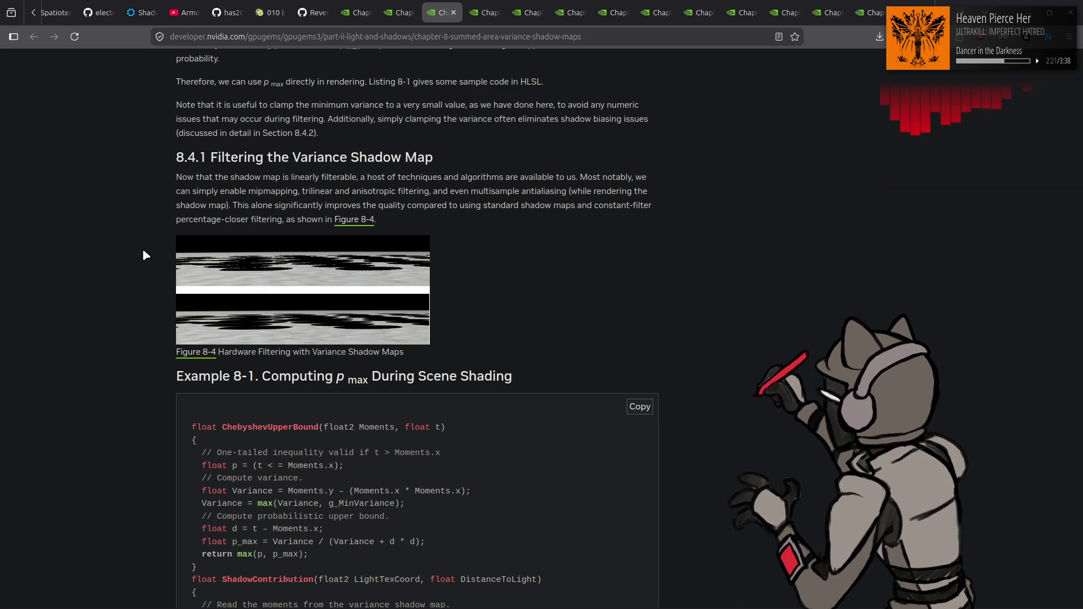
scroll(159, 262, down, 2)
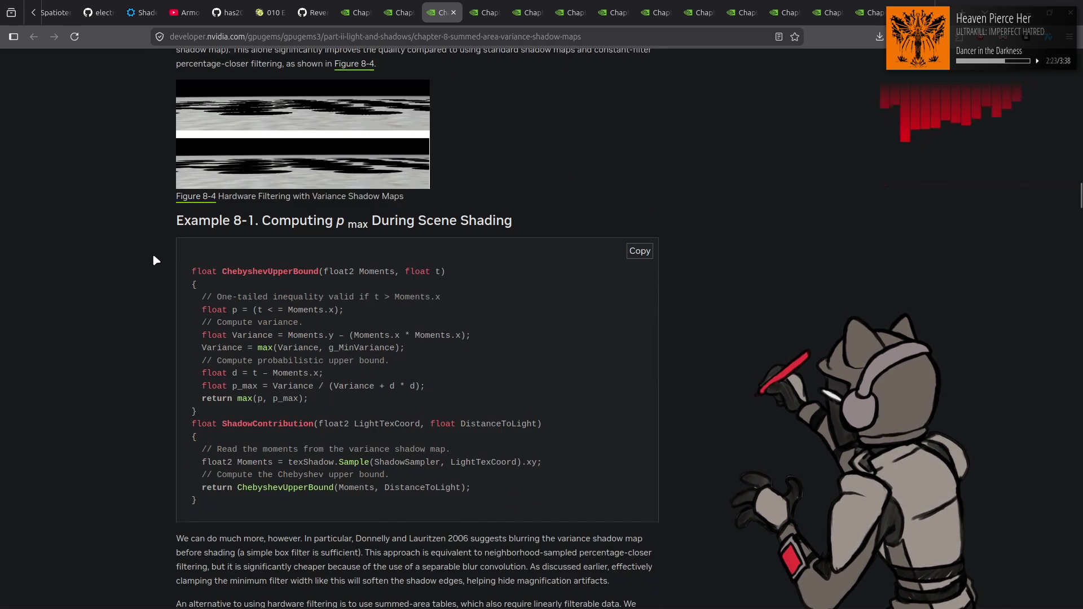
scroll(158, 261, down, 1)
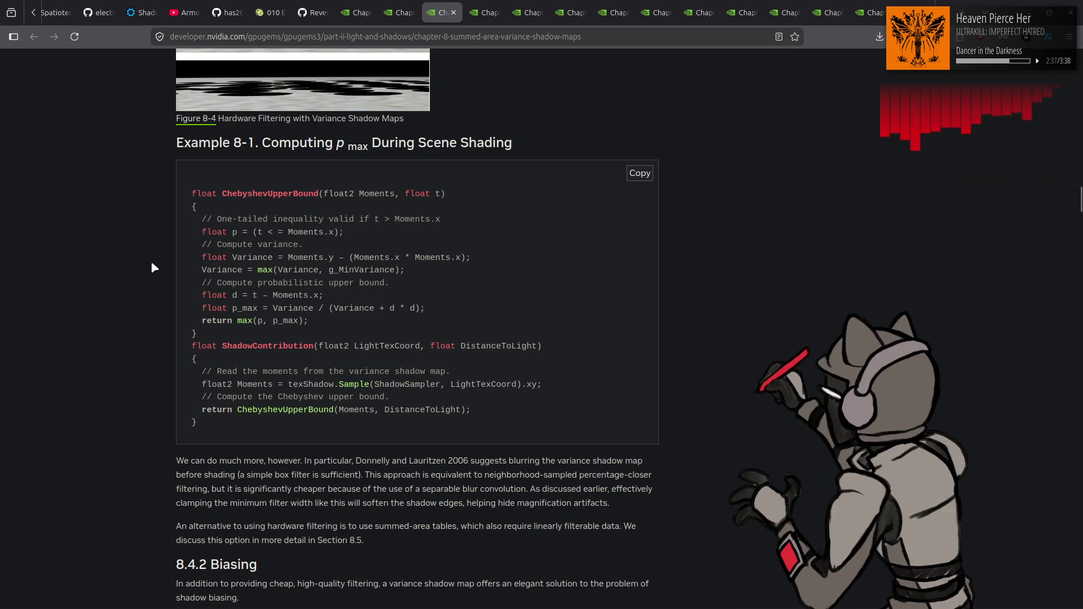
Highlight the ChebyshevUpperBound name and several Example 8-1 code lines, then clear the selections
drag(243, 409, 283, 409)
click(71, 229)
drag(239, 244, 313, 326)
click(73, 291)
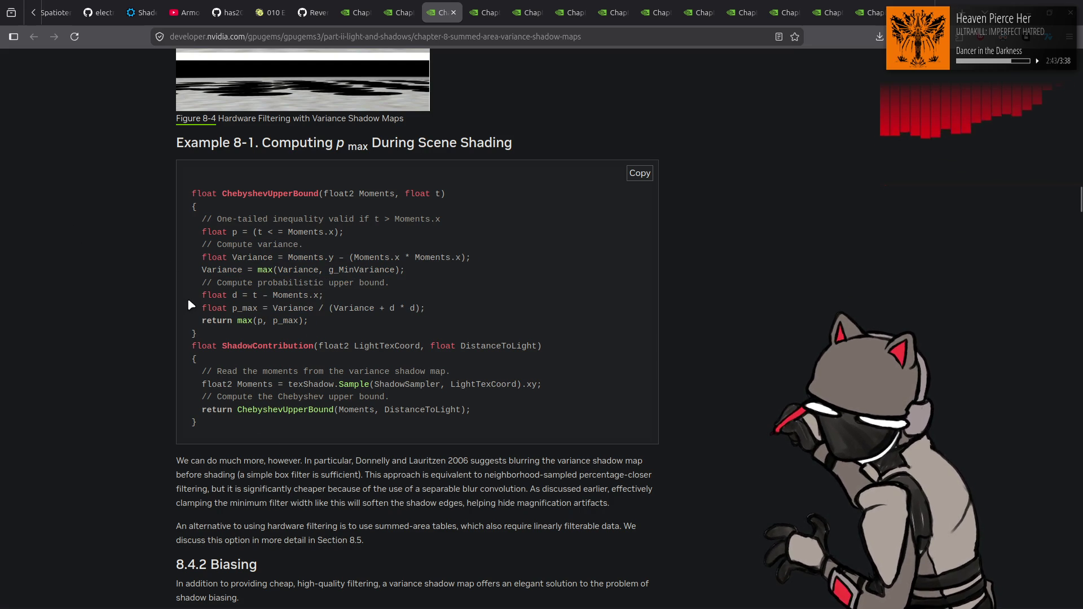
Read 8.4.2 Biasing past Example 8-2, Computing the Moments, to the start of 8.4.3 Light Bleeding
scroll(161, 289, down, 5)
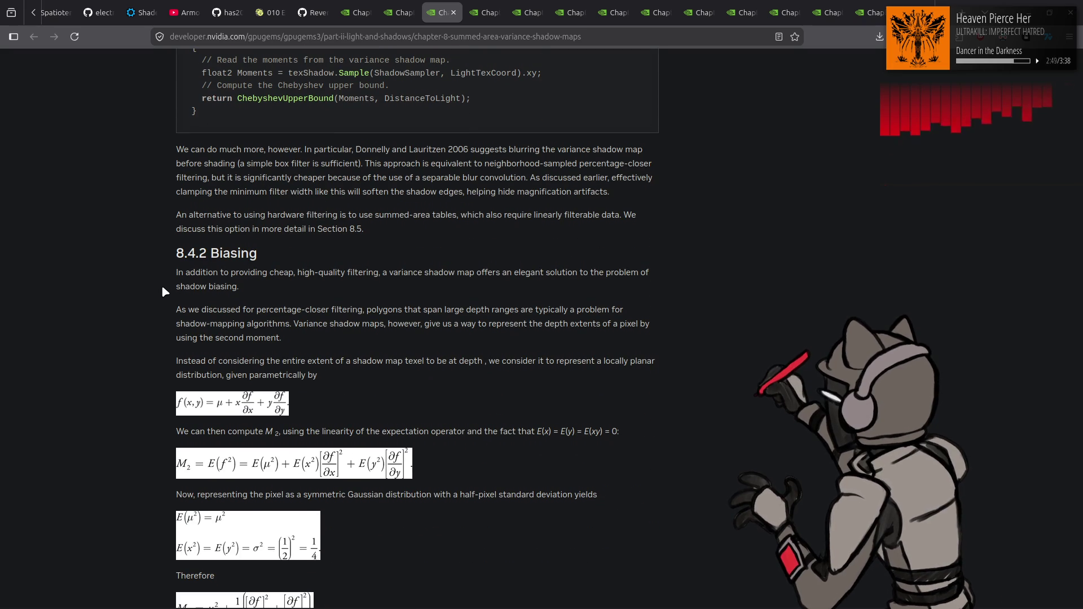
scroll(162, 289, down, 3)
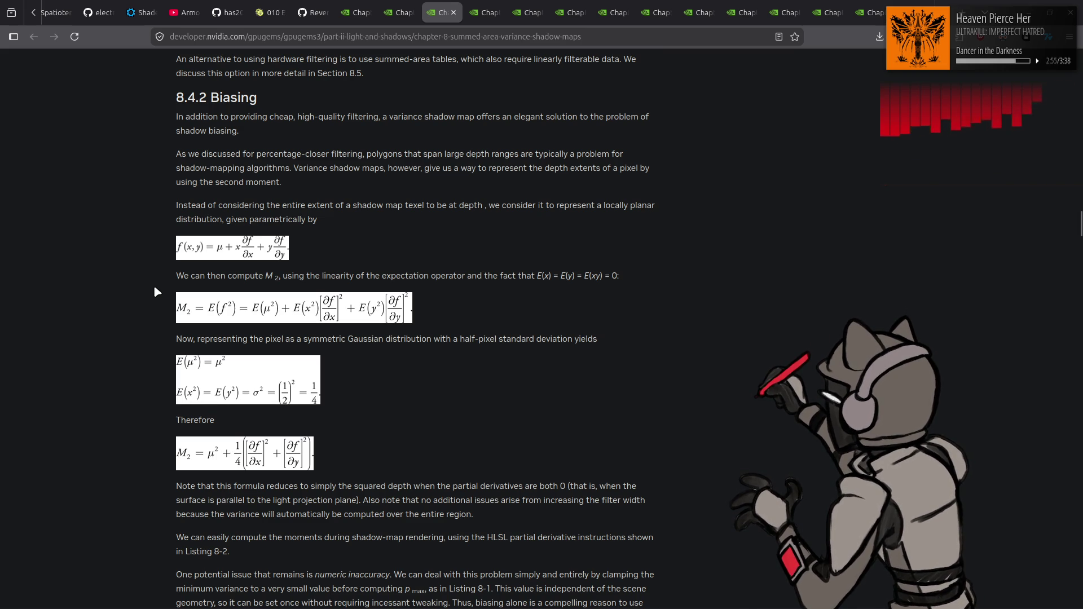
scroll(155, 290, down, 4)
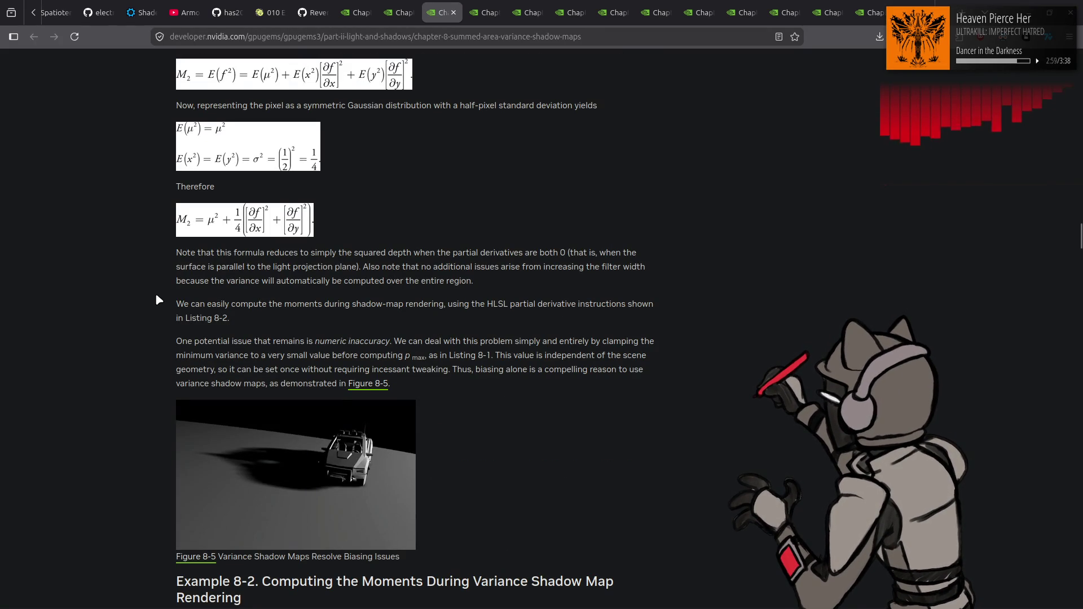
scroll(154, 291, down, 4)
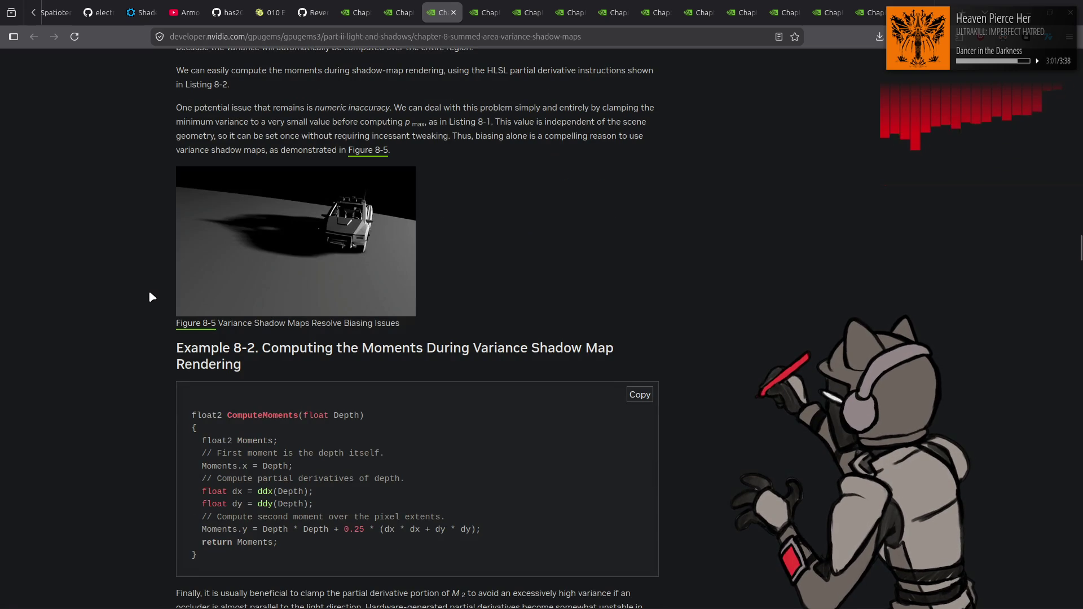
scroll(150, 295, down, 2)
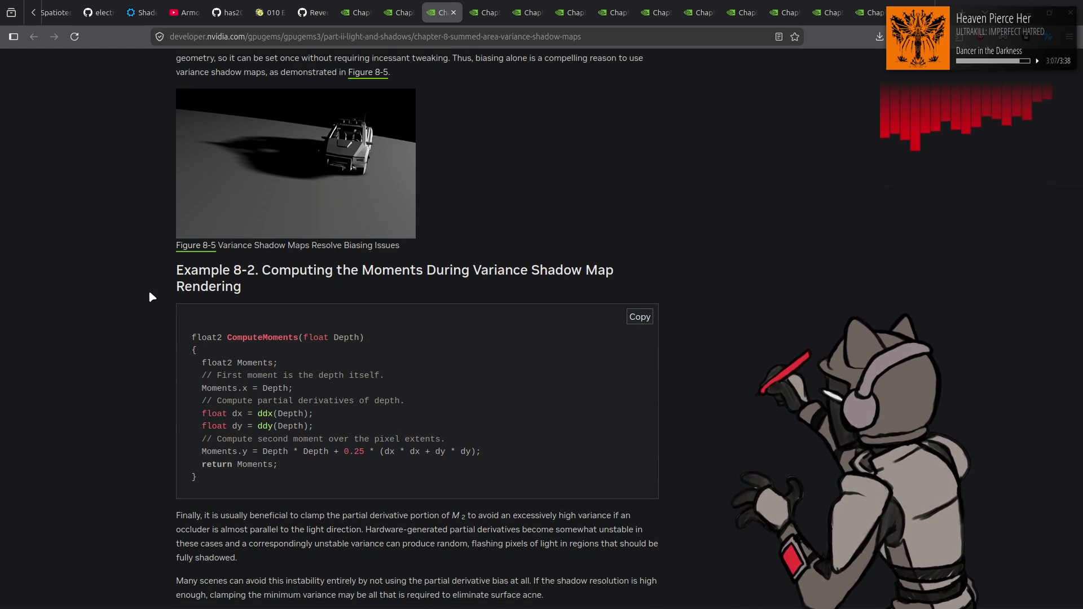
scroll(150, 292, down, 2)
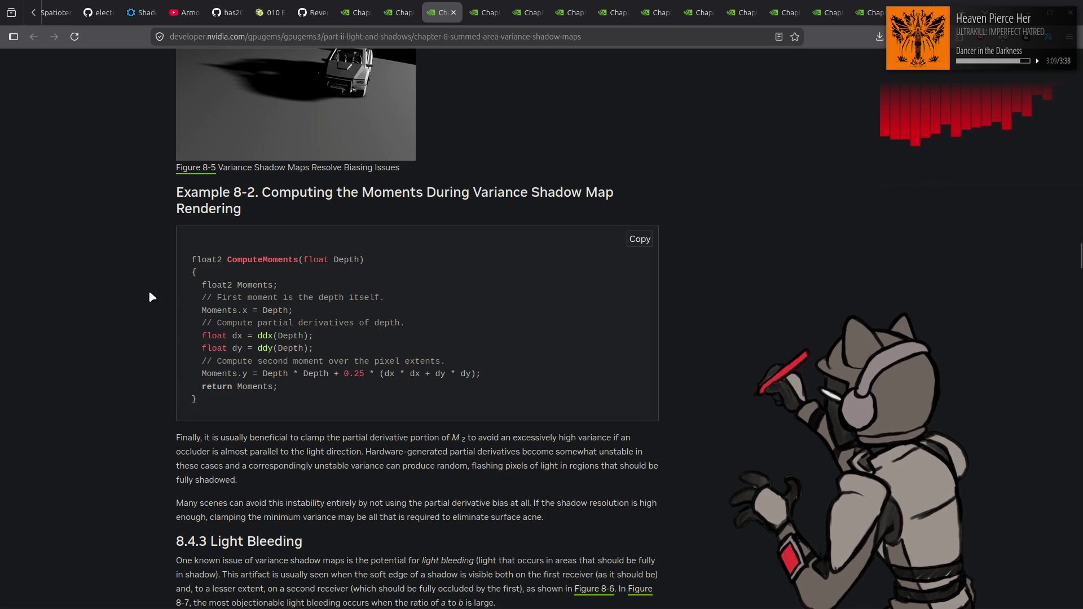
Read from 8.4.3 Light Bleeding through 8.5 Summed-Area Variance Shadow Maps and 8.6 to 8.6.4 Results
scroll(150, 292, down, 10)
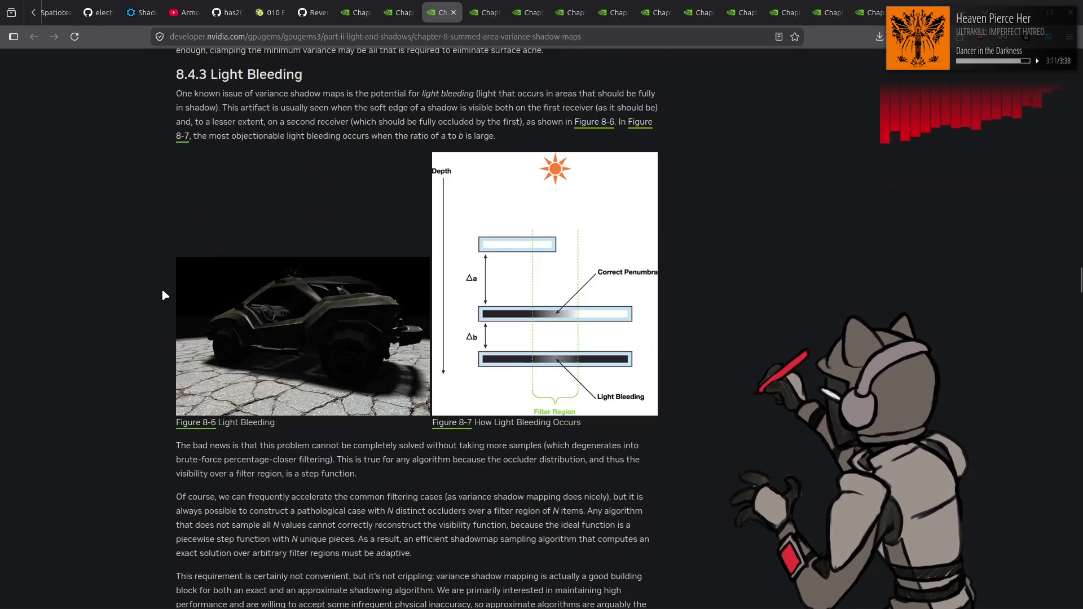
scroll(163, 292, down, 6)
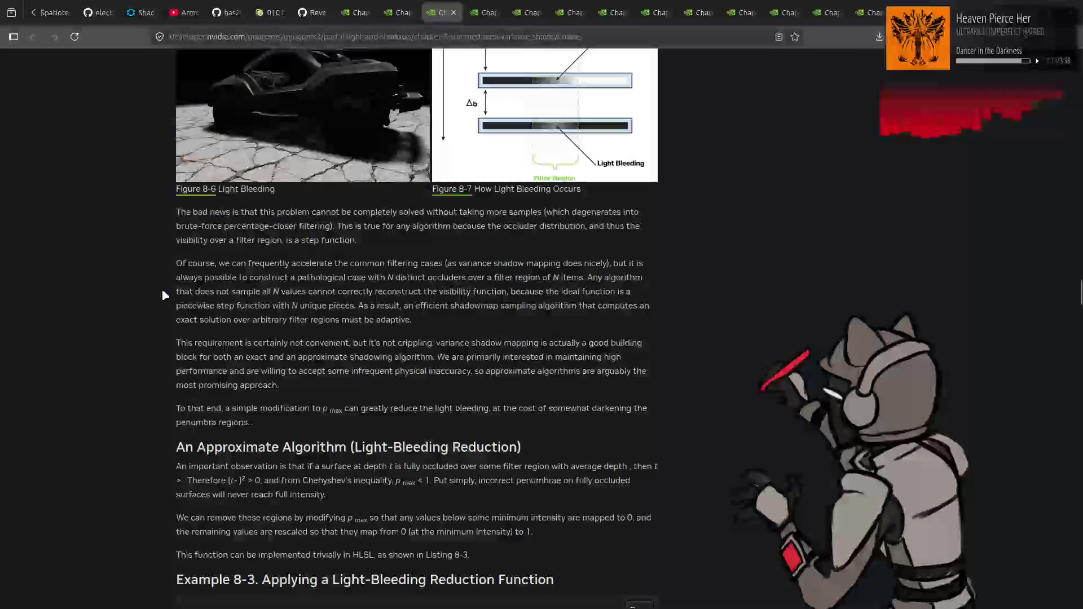
scroll(161, 293, down, 4)
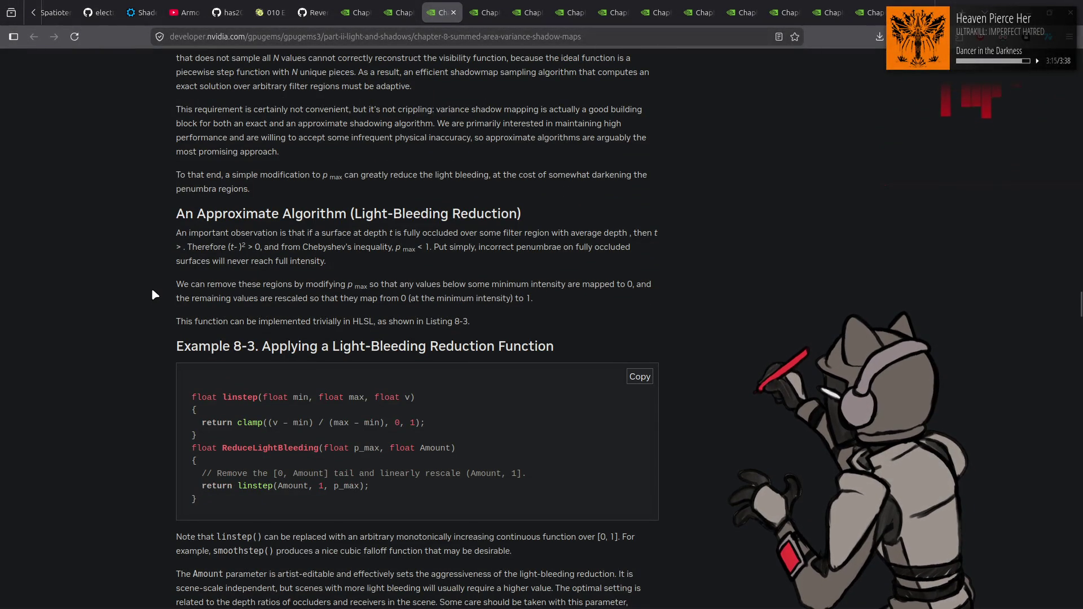
scroll(152, 290, down, 5)
scroll(153, 293, down, 5)
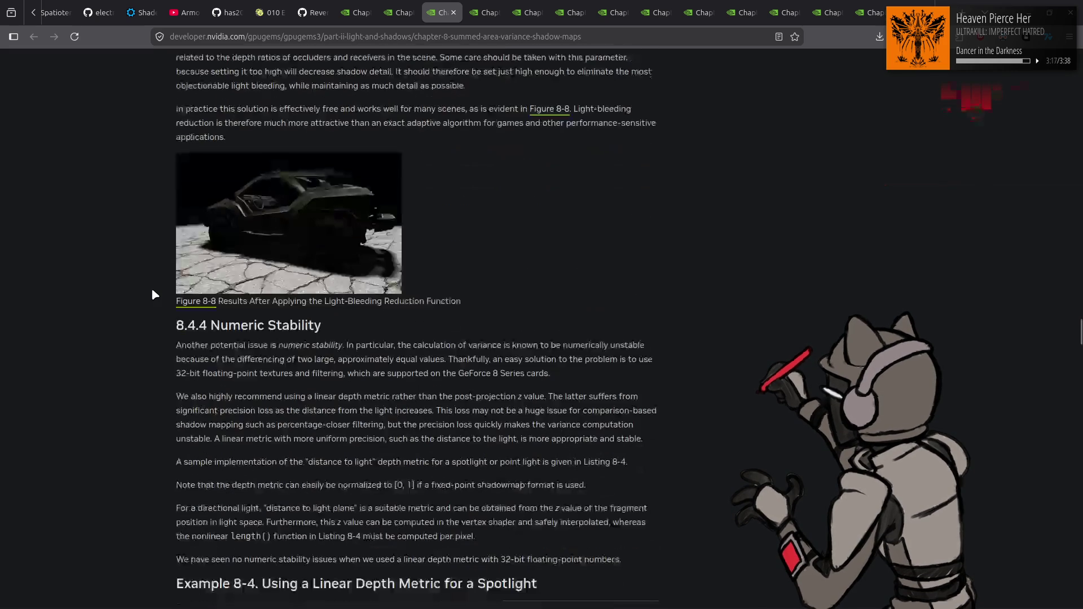
scroll(152, 293, down, 7)
scroll(153, 294, down, 9)
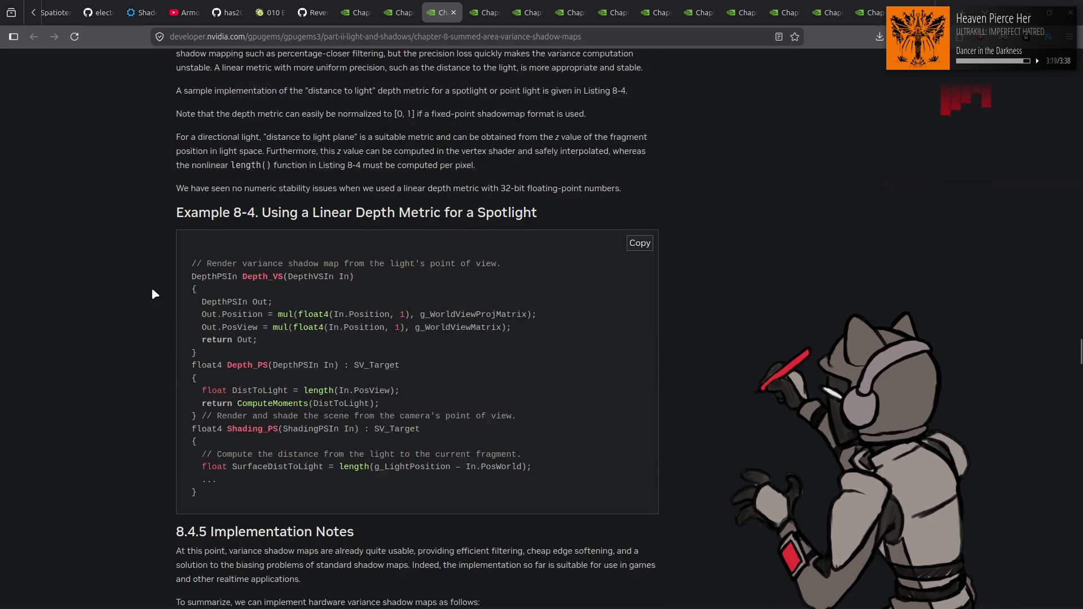
scroll(153, 294, down, 5)
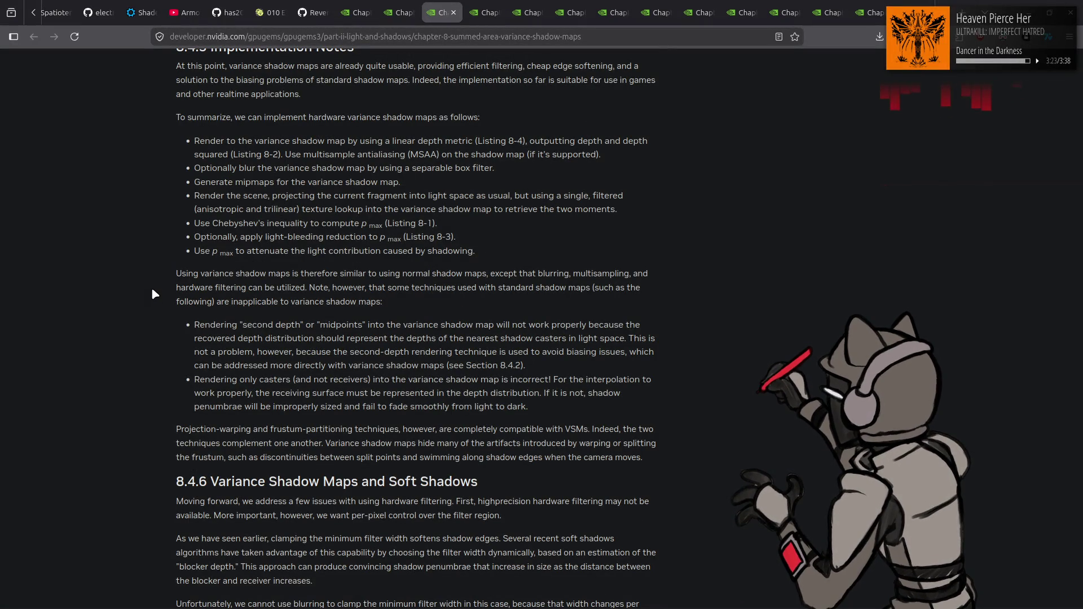
scroll(151, 286, down, 3)
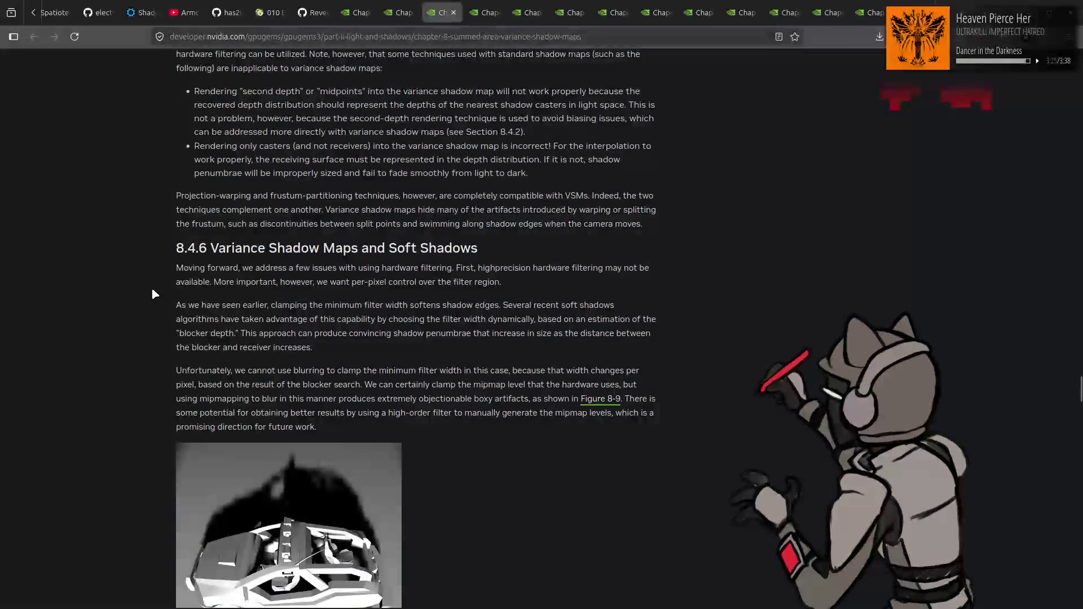
scroll(151, 287, down, 4)
scroll(152, 291, down, 5)
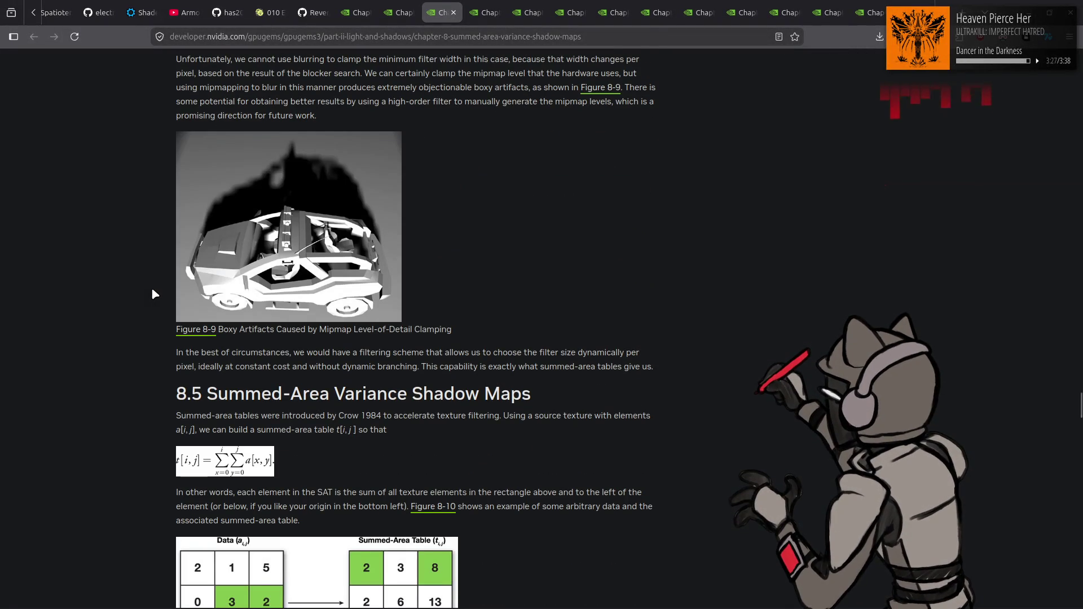
scroll(152, 290, down, 6)
scroll(152, 290, down, 10)
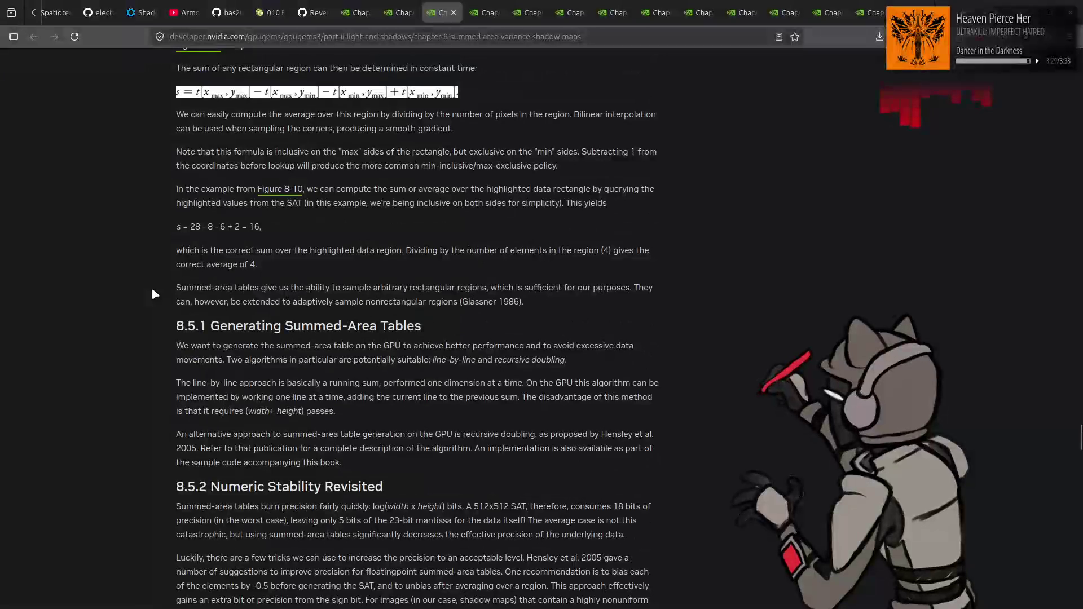
scroll(152, 292, down, 6)
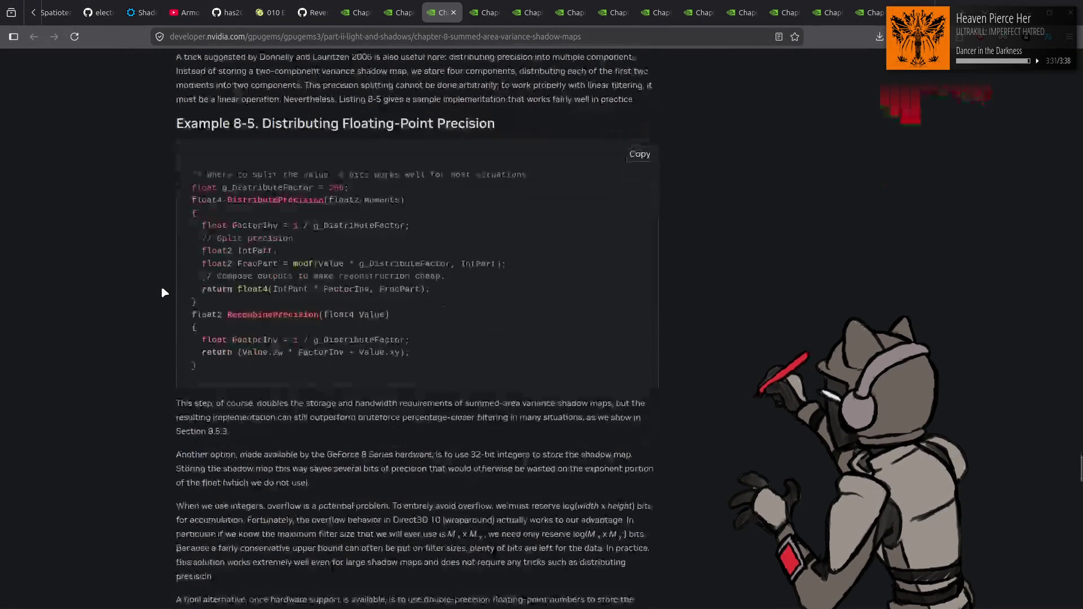
scroll(160, 286, down, 9)
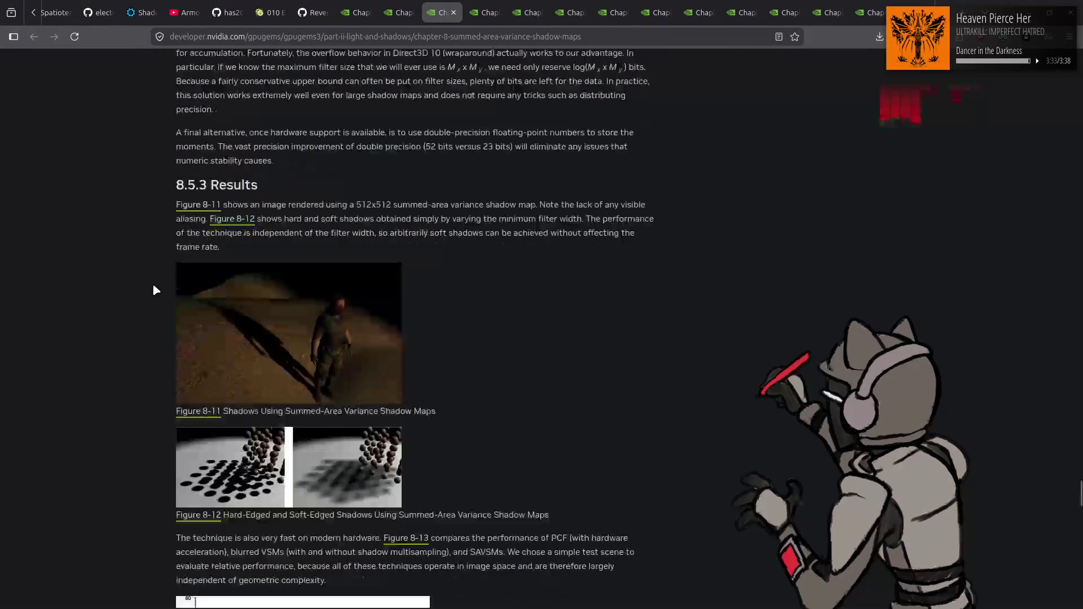
scroll(156, 291, down, 6)
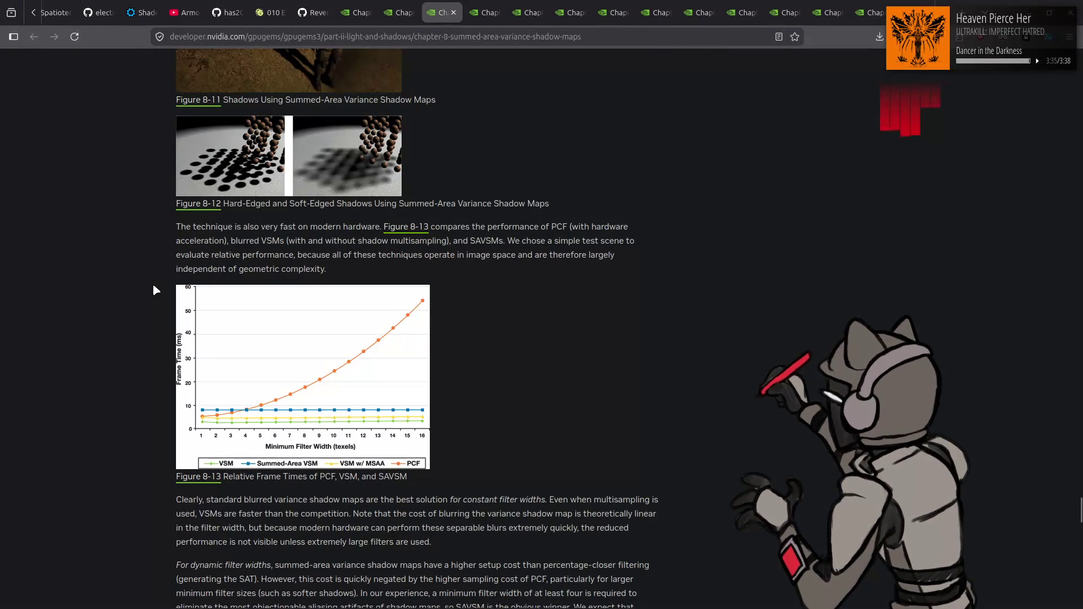
scroll(155, 289, down, 7)
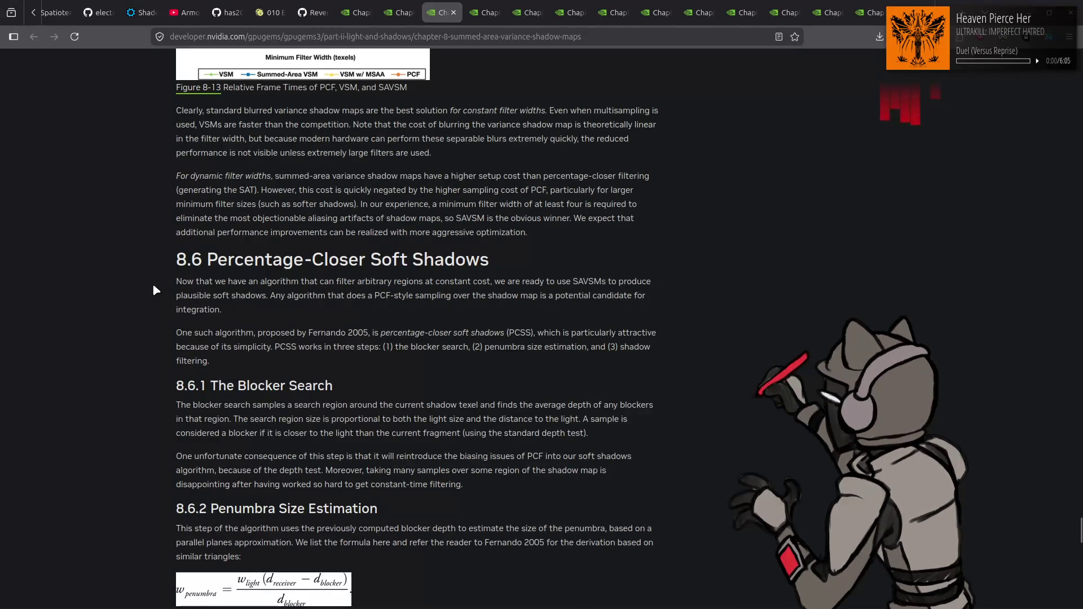
scroll(153, 290, down, 3)
scroll(153, 290, down, 1)
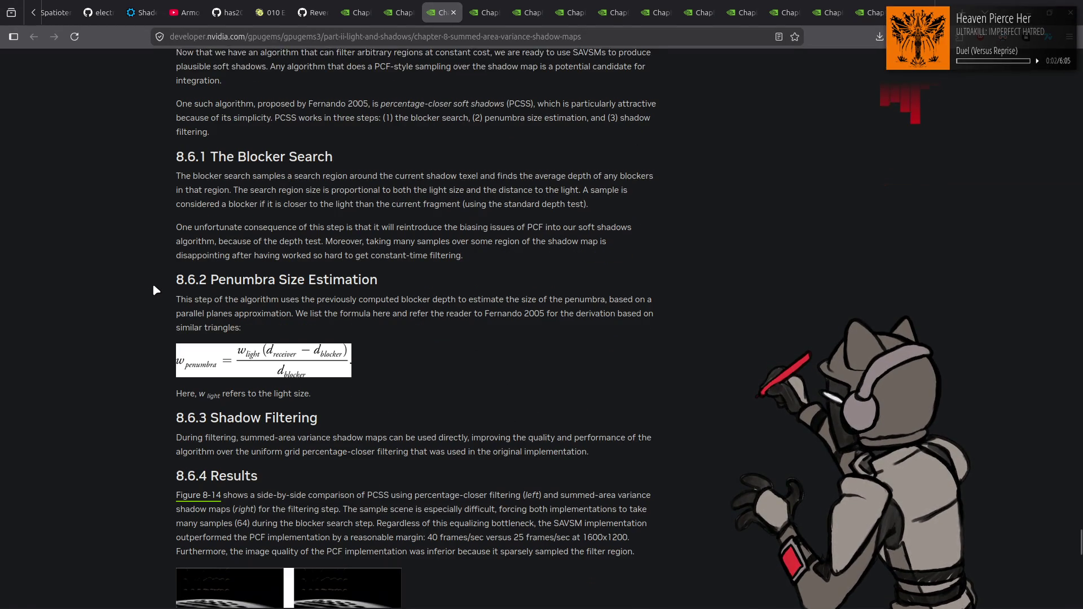
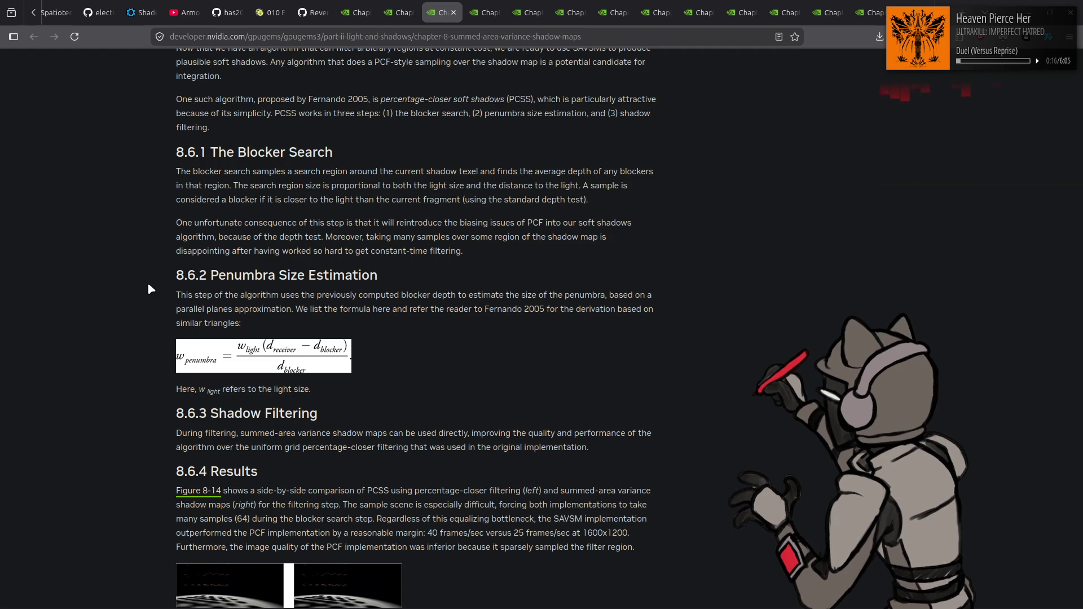
Finish skimming the current page and switch to the Chapter 9 cinematic relighting chapter
scroll(148, 288, down, 5)
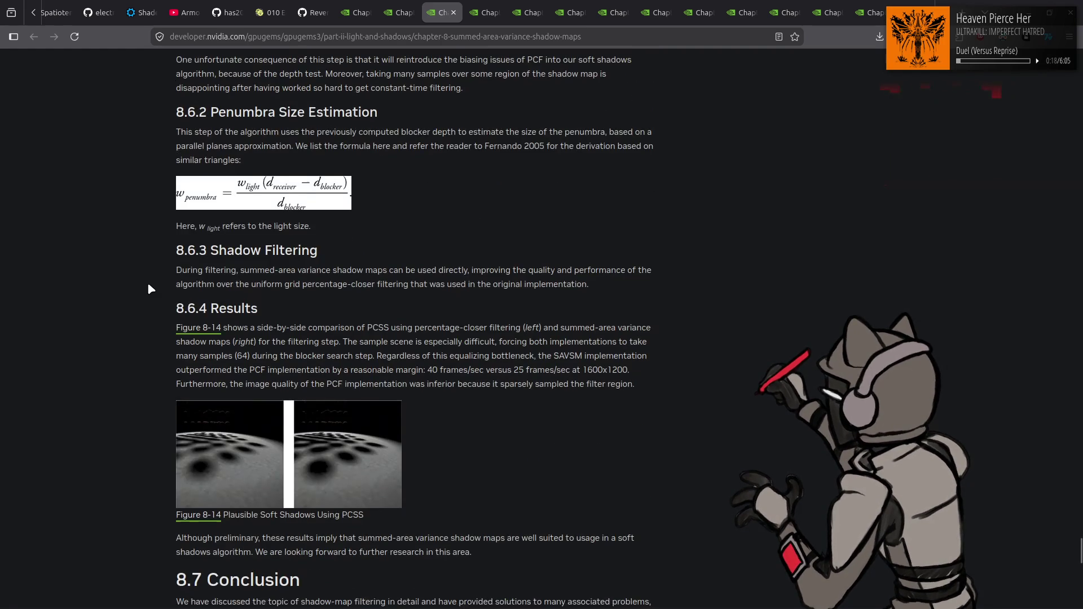
scroll(148, 285, down, 5)
scroll(148, 282, up, 6)
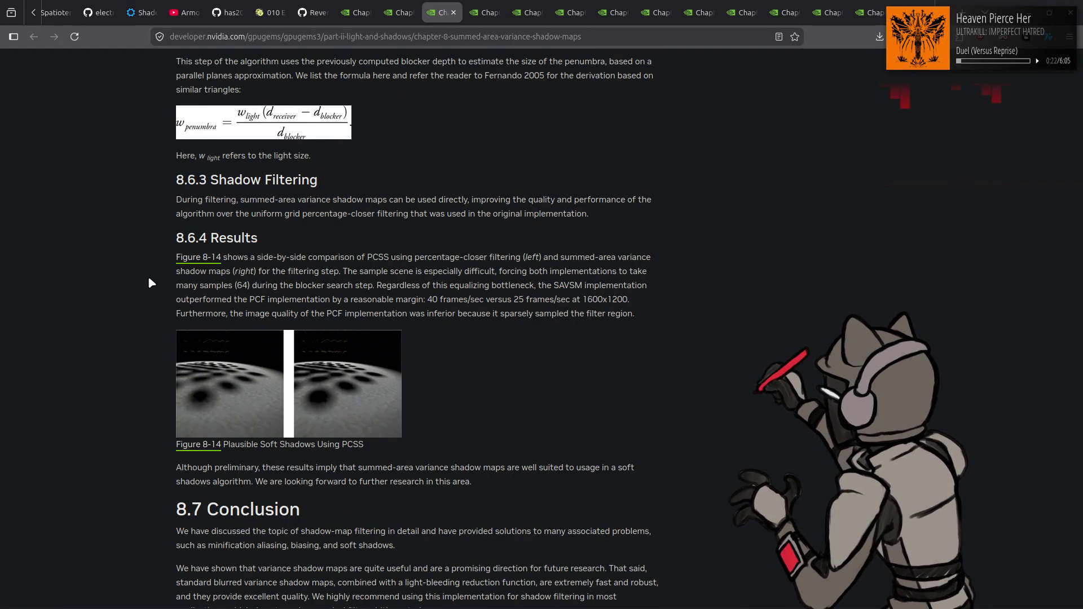
scroll(148, 282, up, 1)
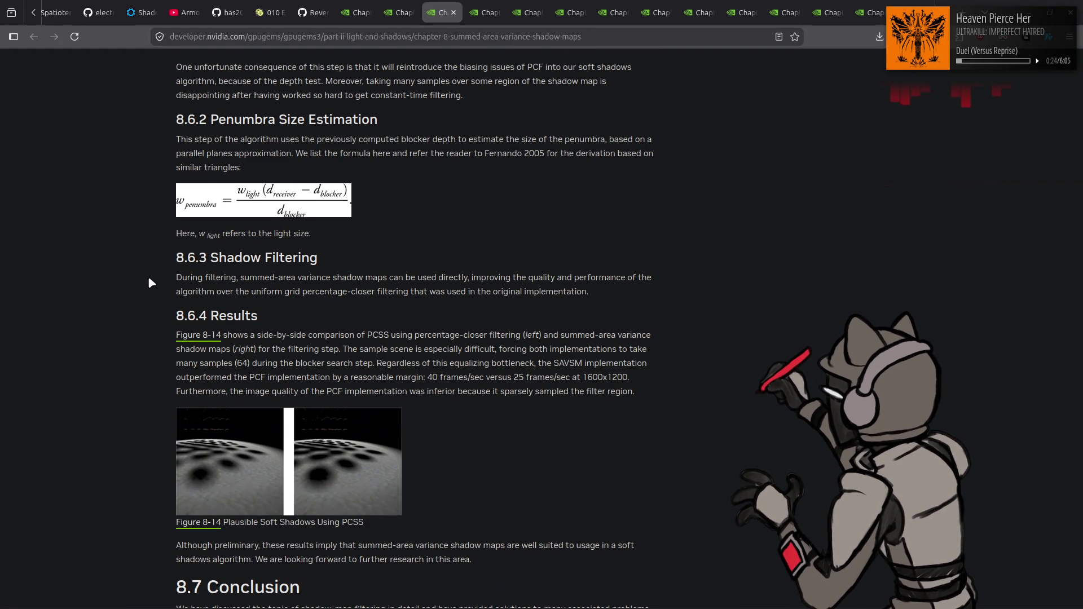
scroll(149, 282, up, 1)
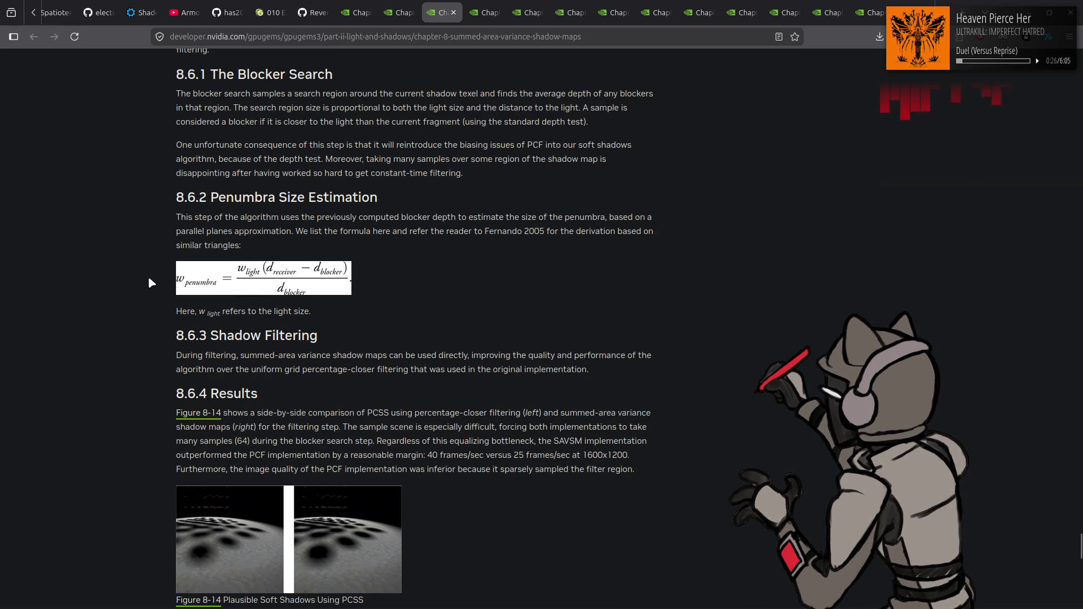
click(488, 7)
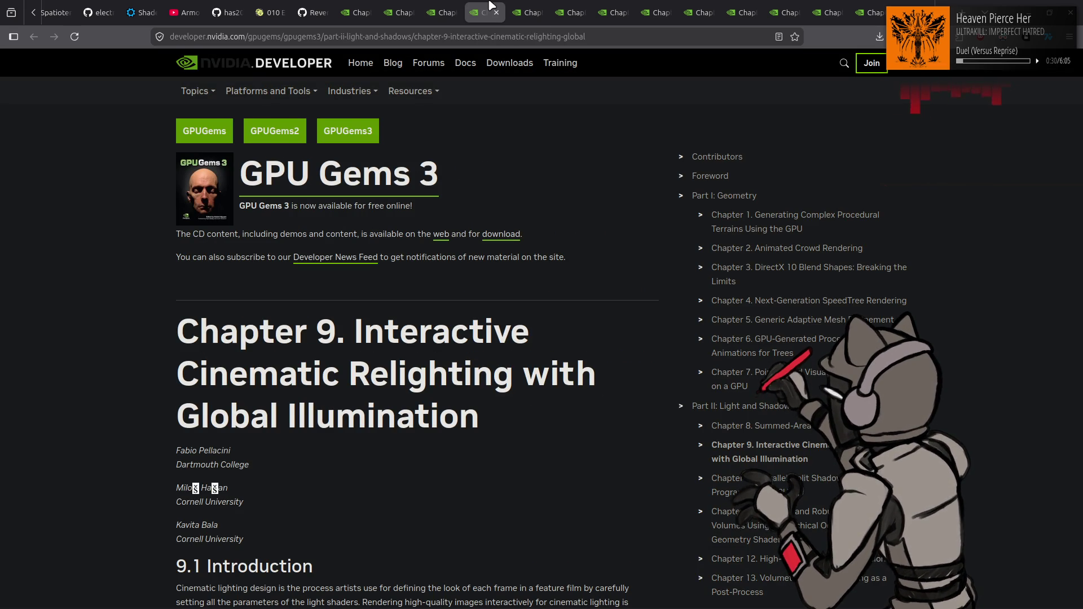
Skim Chapter 9 down to section 9.5, then bring up Chapter 10 on Parallel-Split Shadow Maps
scroll(550, 186, down, 10)
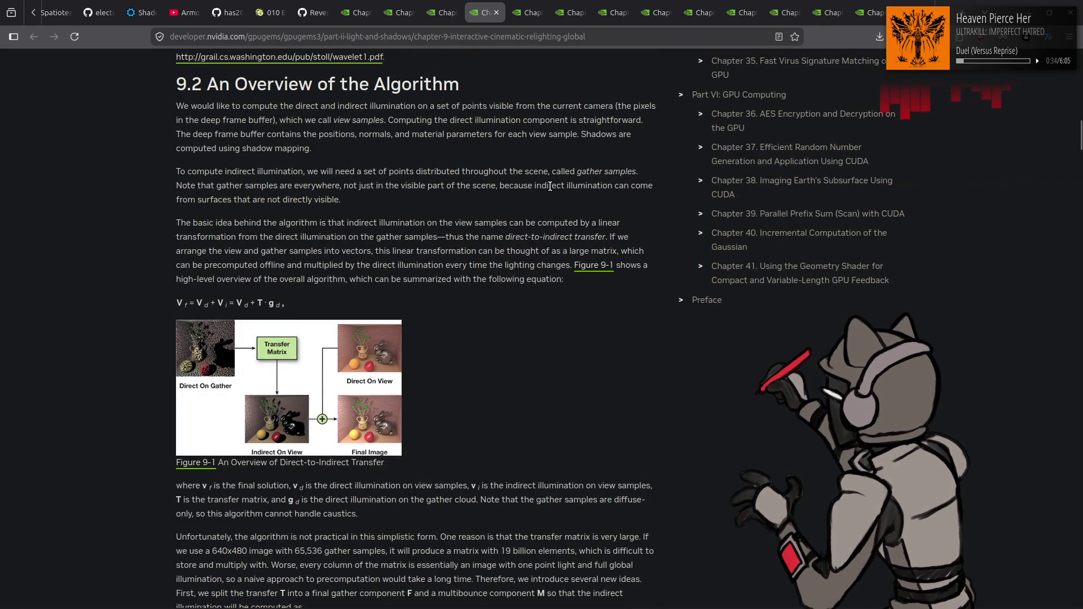
scroll(550, 186, down, 8)
scroll(550, 186, down, 6)
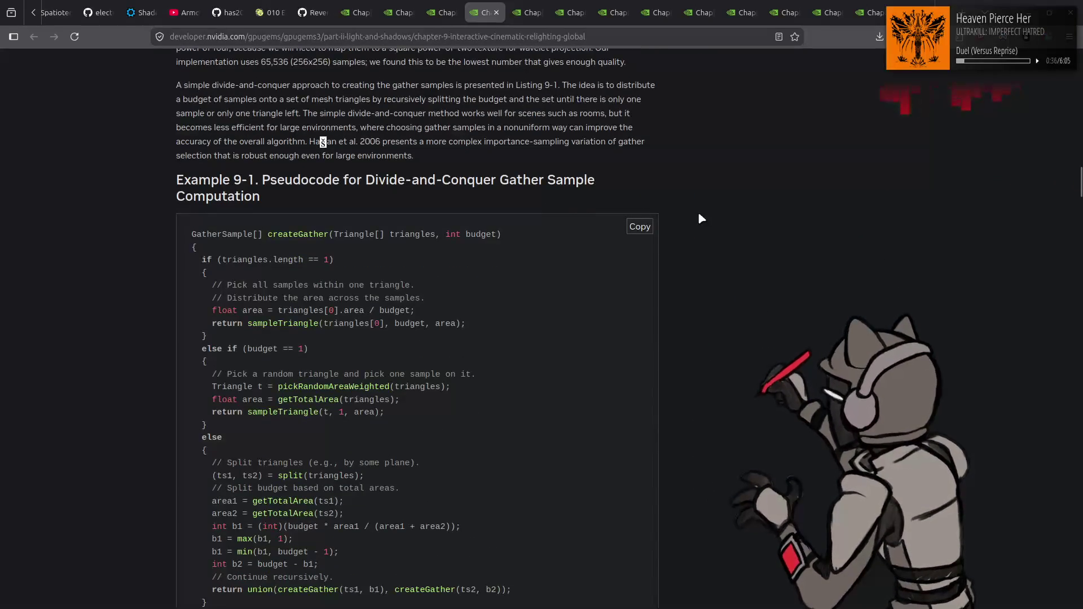
scroll(701, 219, down, 20)
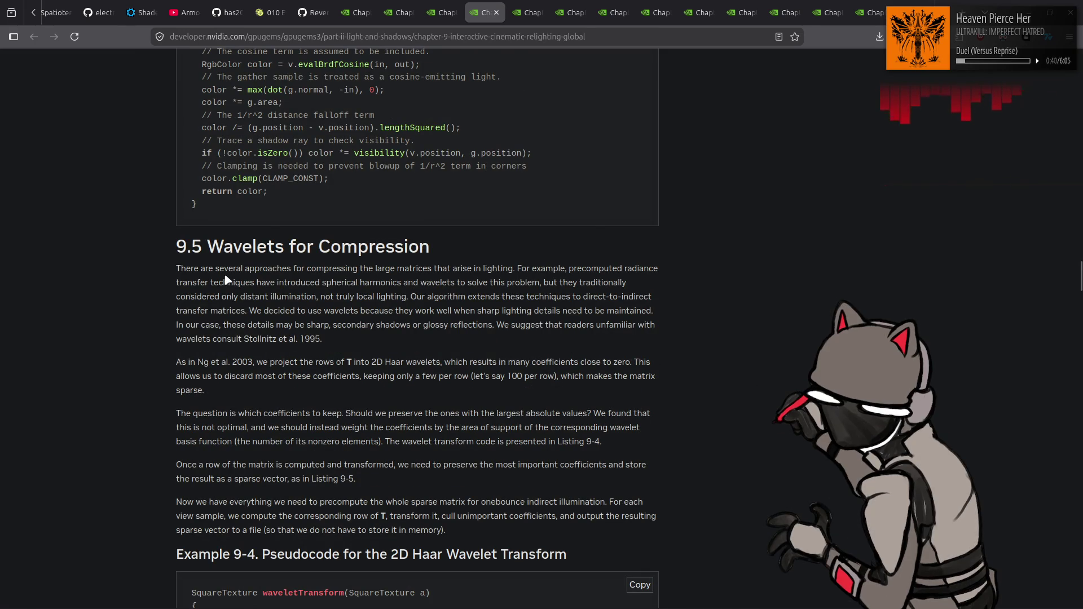
click(488, 6)
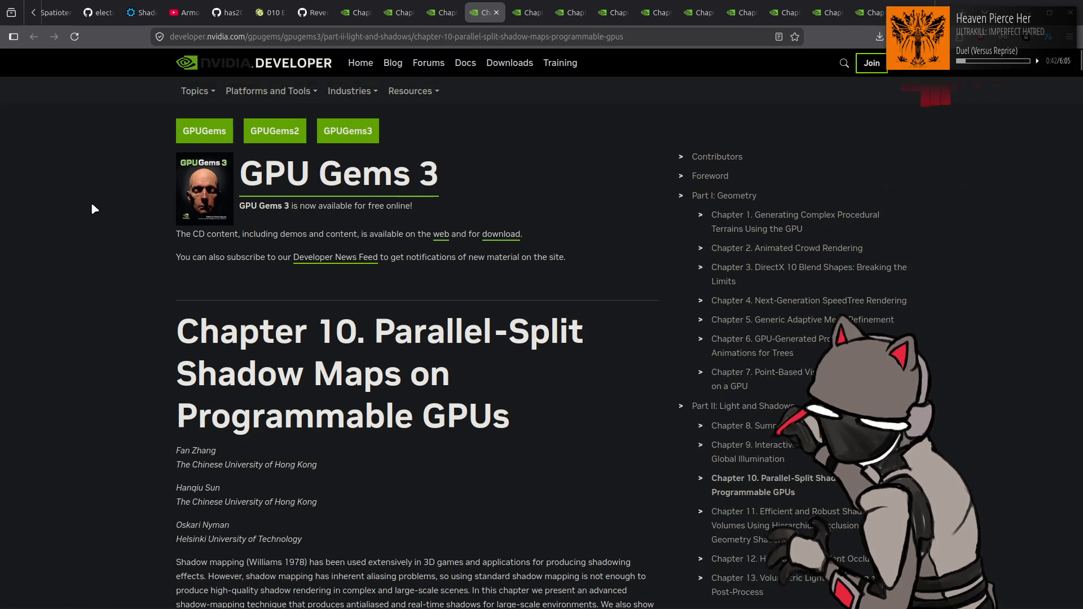
Skim the Chapter 10 introduction and close its tab so Chapter 11 on shadow volumes shows
scroll(90, 202, down, 5)
scroll(101, 209, down, 2)
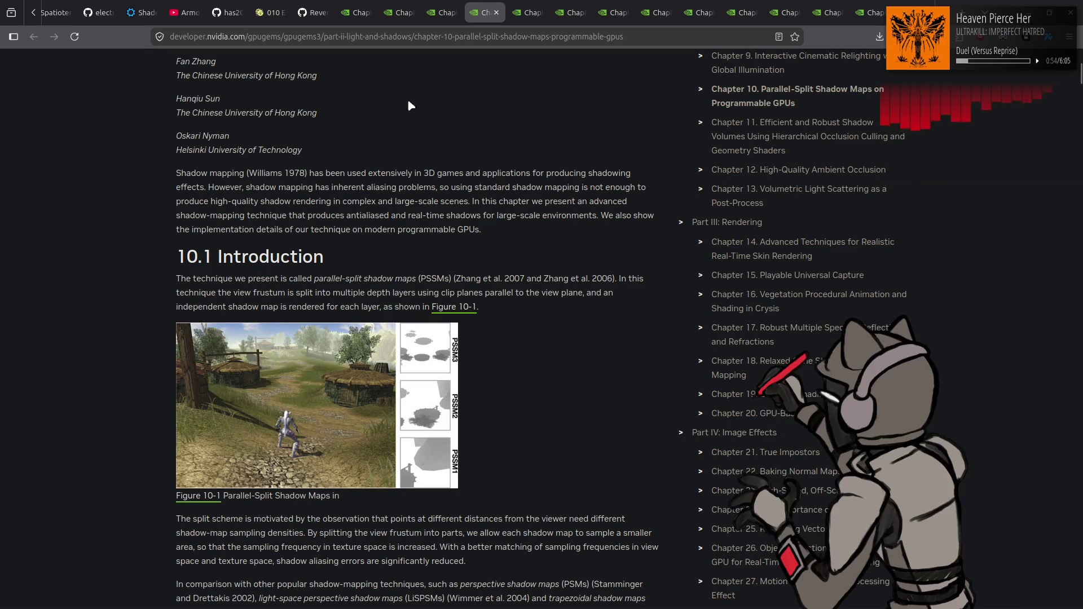
click(497, 12)
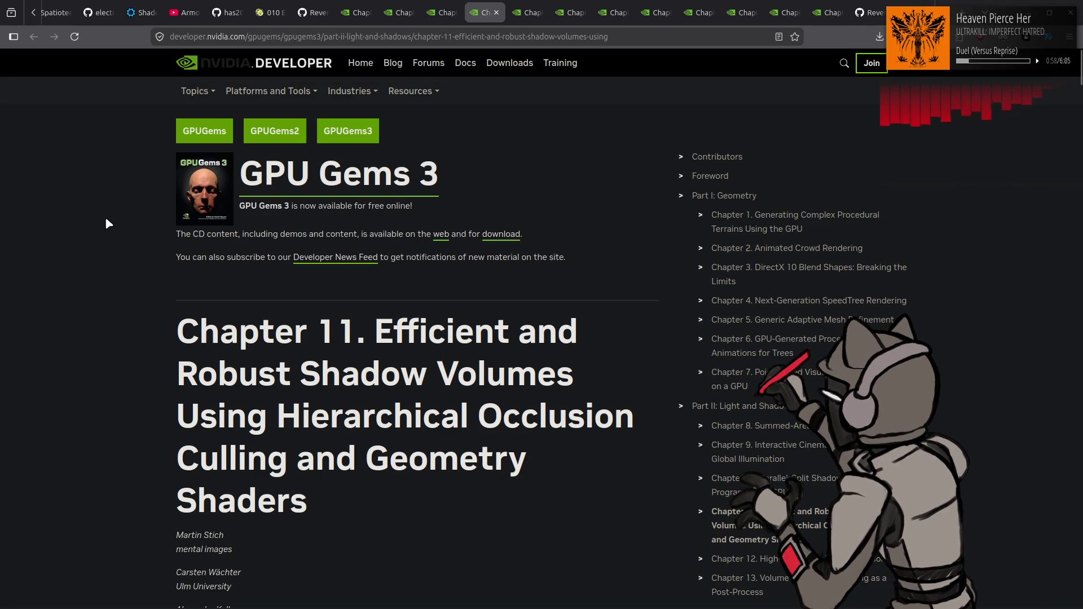
Glance back at Chapter 8, then return to Chapter 11 and read its opening sections
click(435, 5)
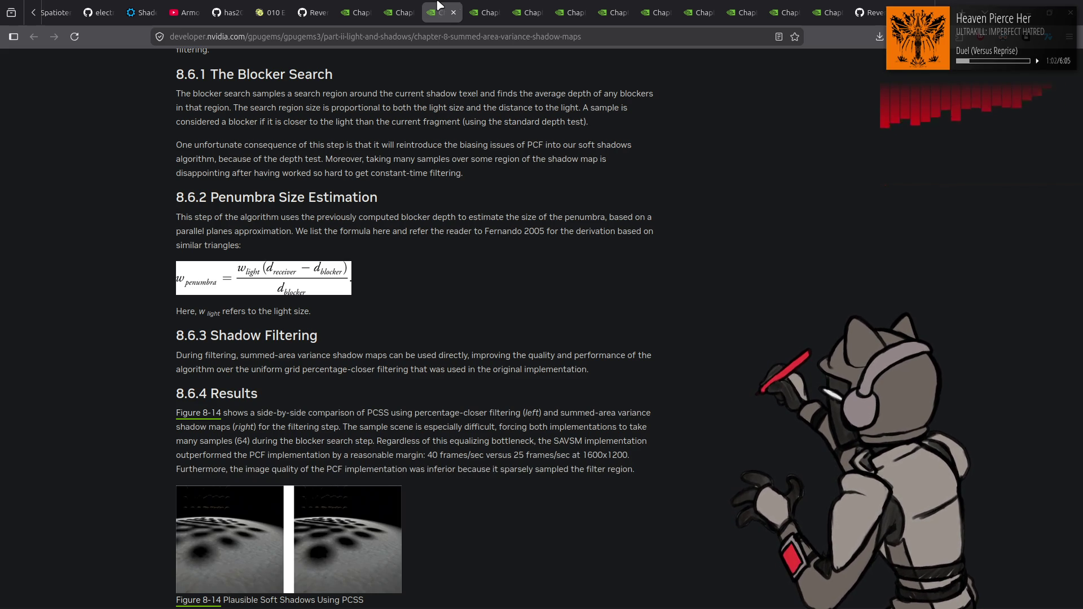
click(469, 6)
scroll(251, 181, down, 4)
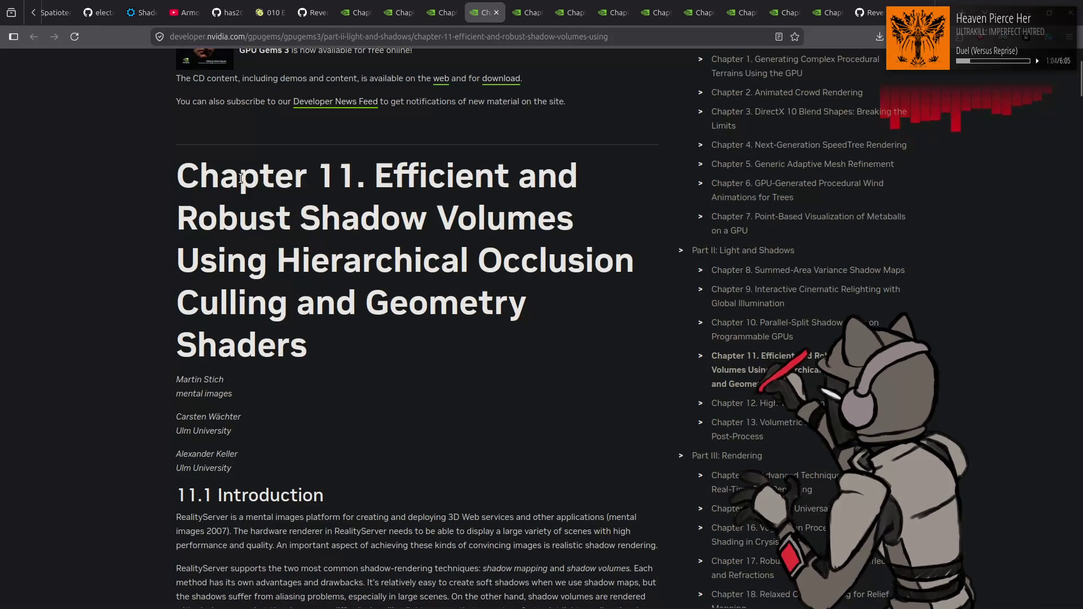
scroll(241, 178, down, 3)
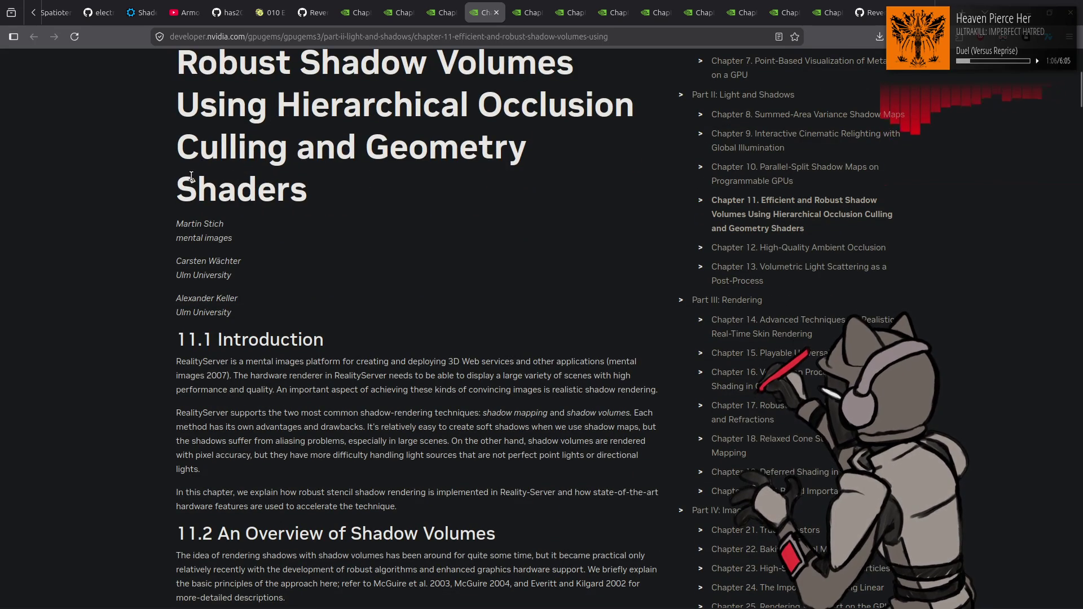
scroll(139, 180, down, 15)
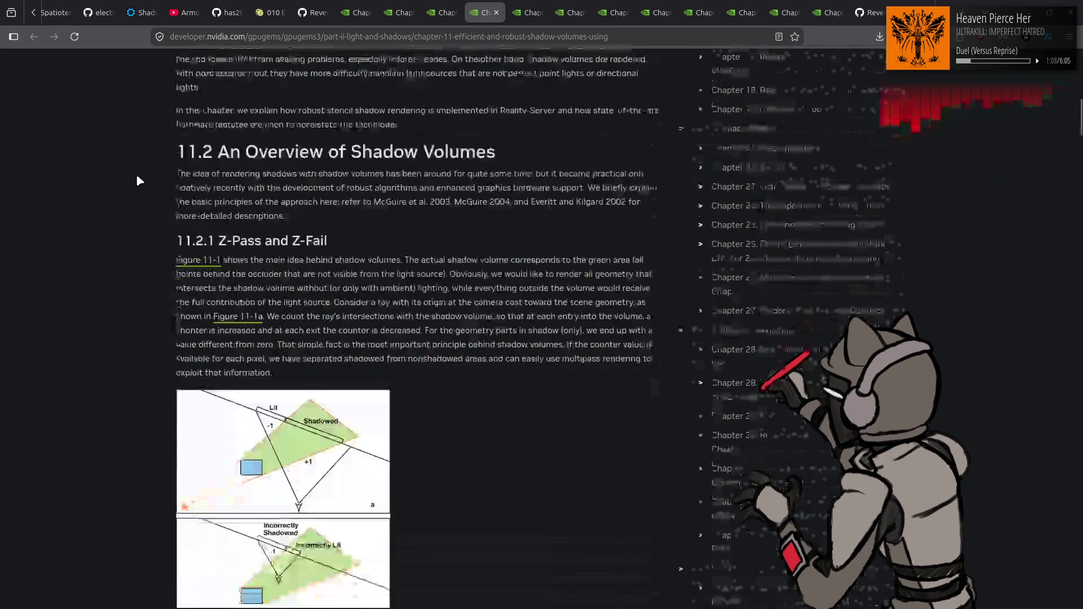
scroll(134, 177, down, 10)
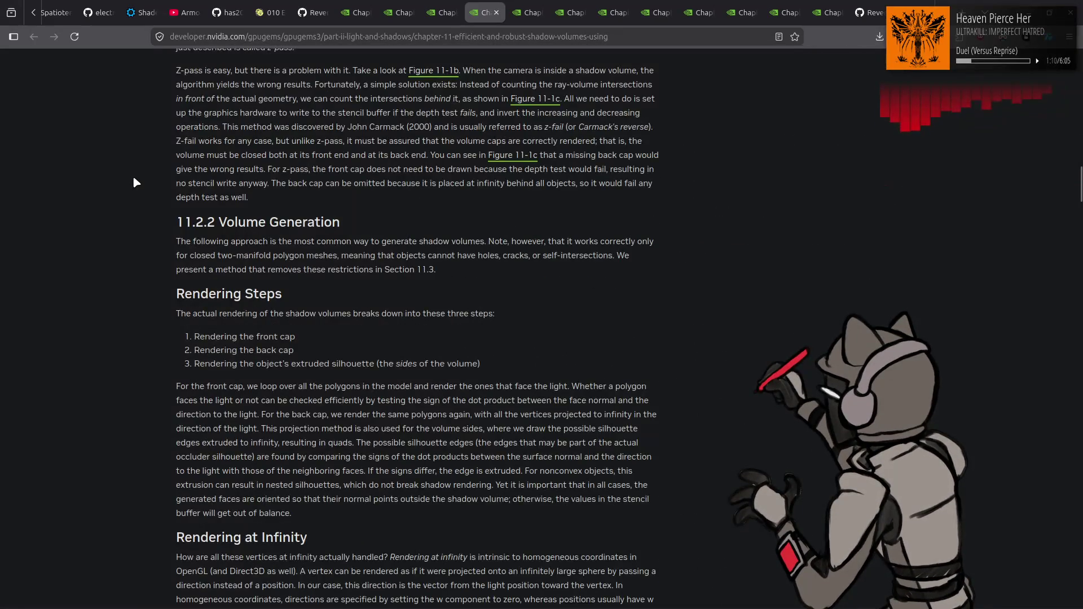
scroll(133, 179, down, 10)
scroll(134, 177, down, 7)
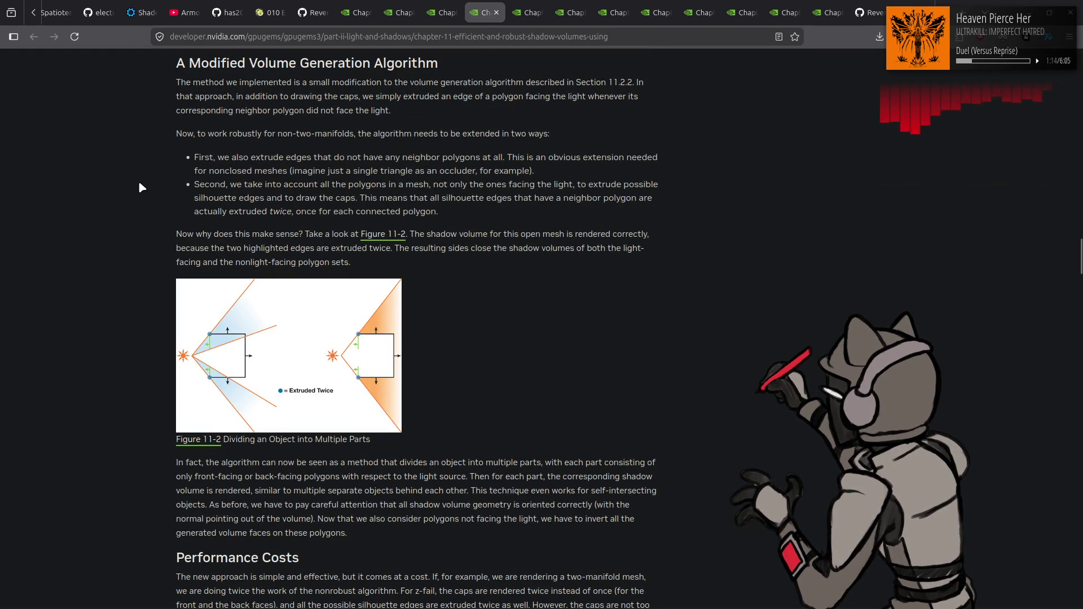
scroll(134, 188, down, 12)
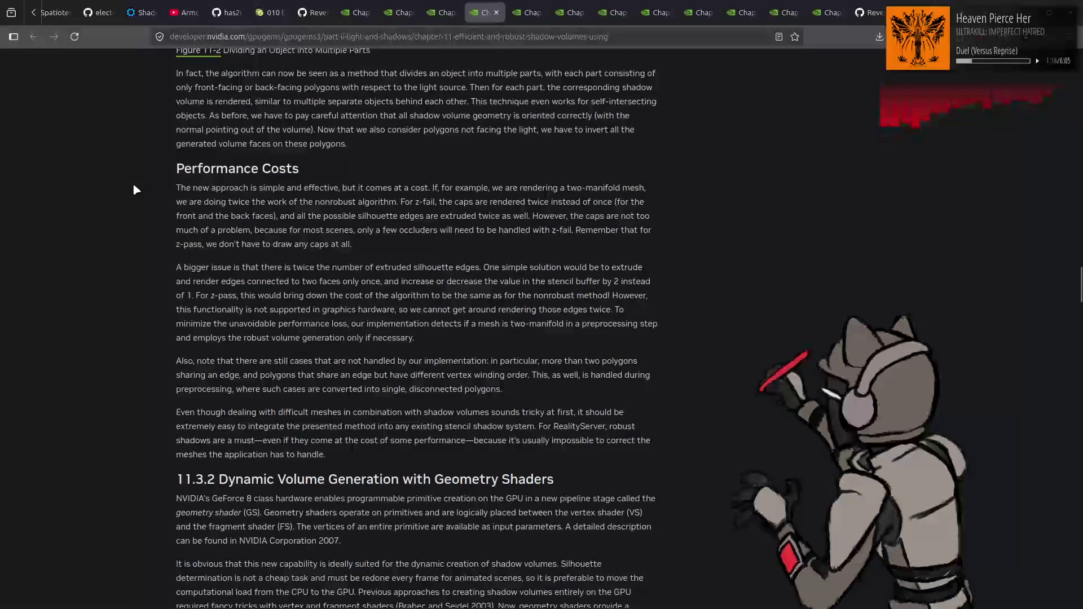
scroll(134, 186, down, 7)
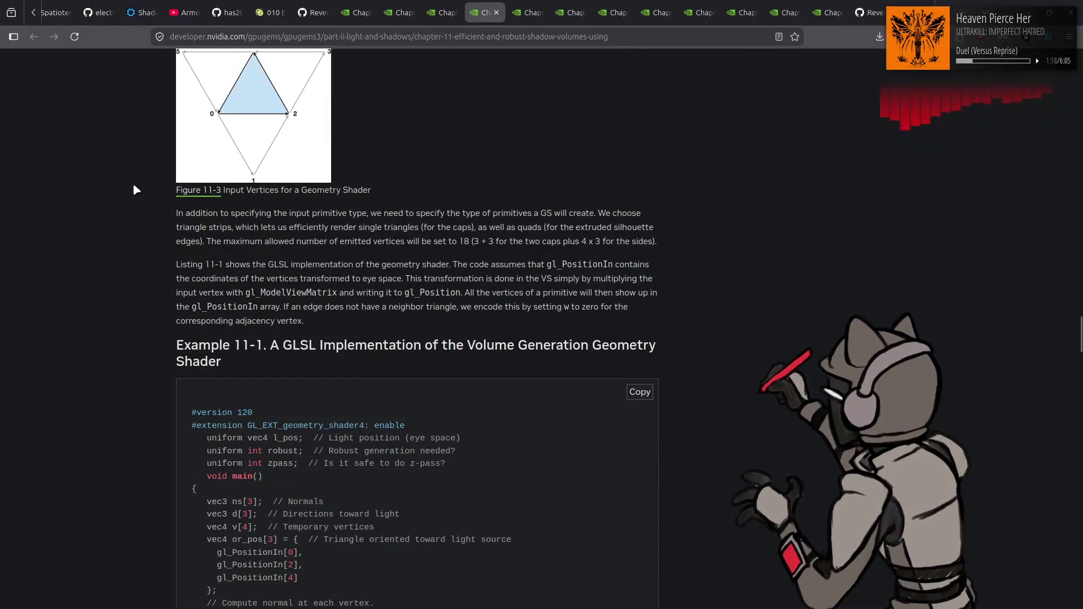
scroll(134, 186, down, 3)
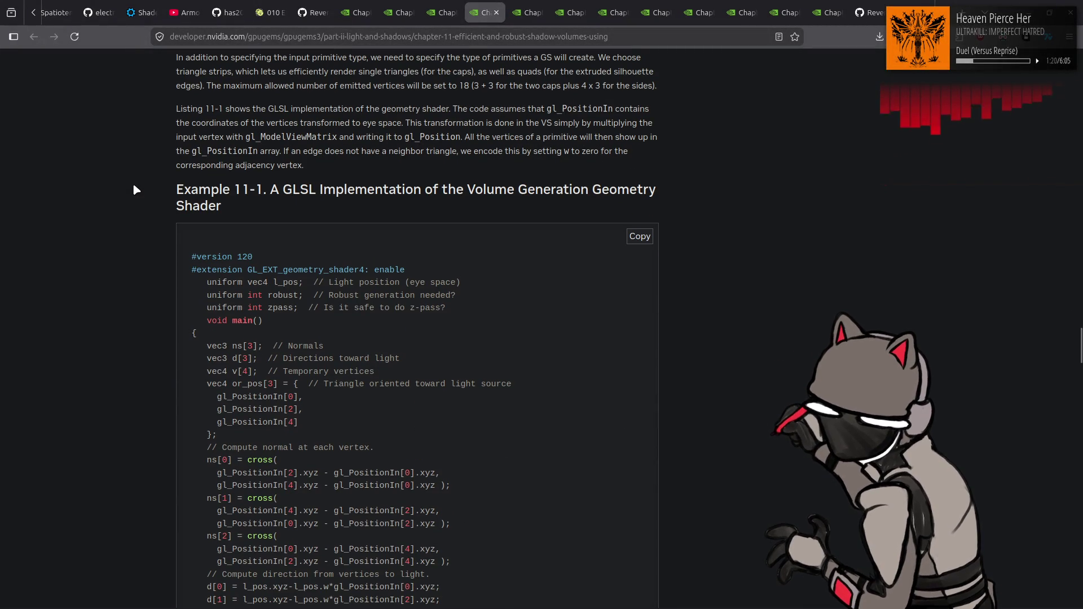
Read on to the 11.4 Conclusion and close the Chapter 11 tab with Ctrl+W
scroll(135, 186, down, 4)
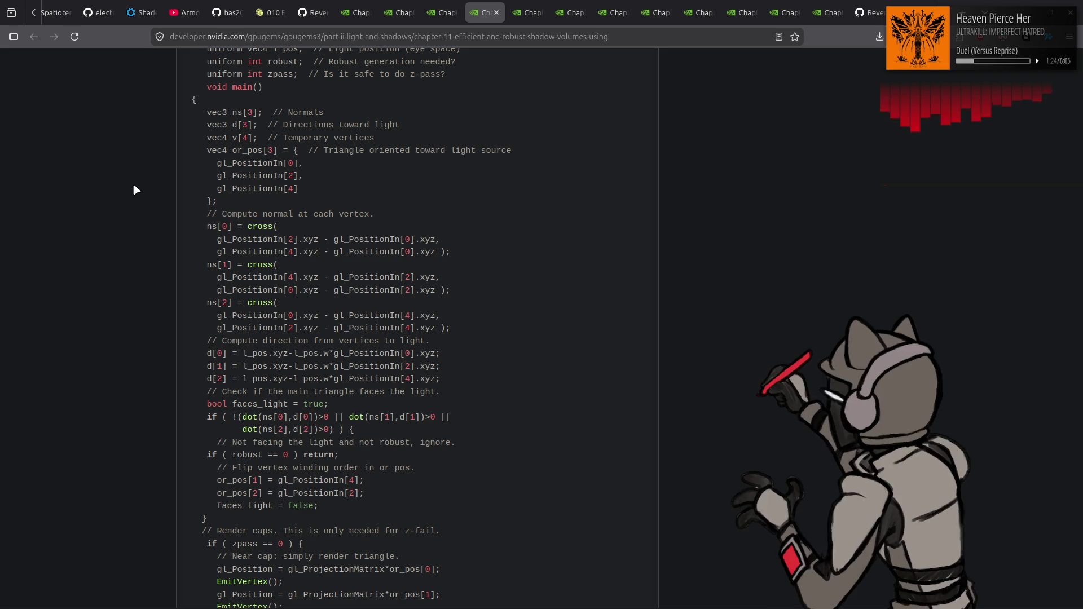
scroll(133, 183, down, 5)
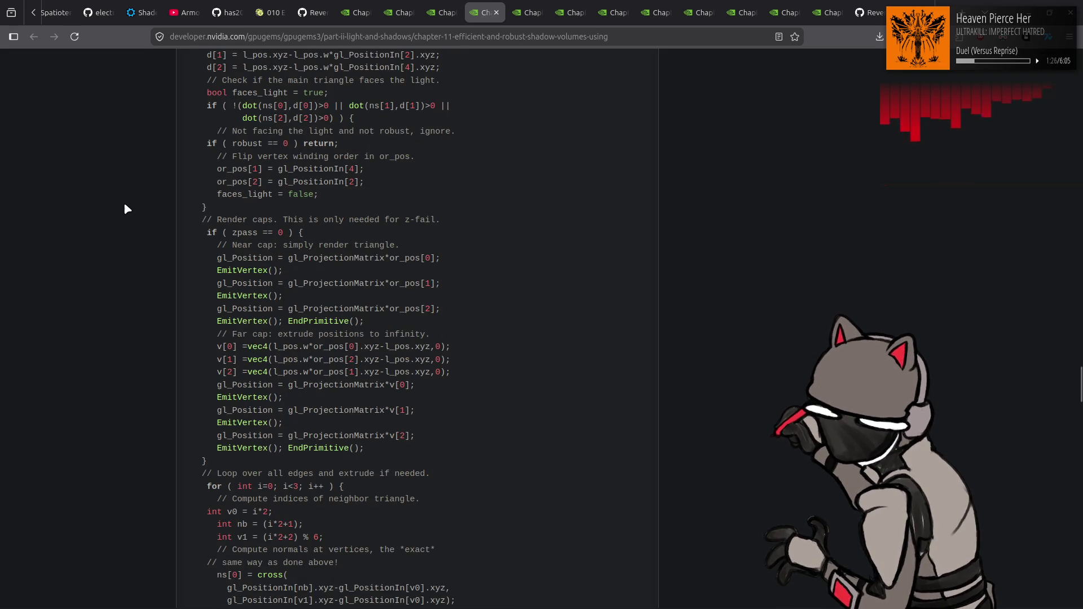
scroll(129, 201, up, 8)
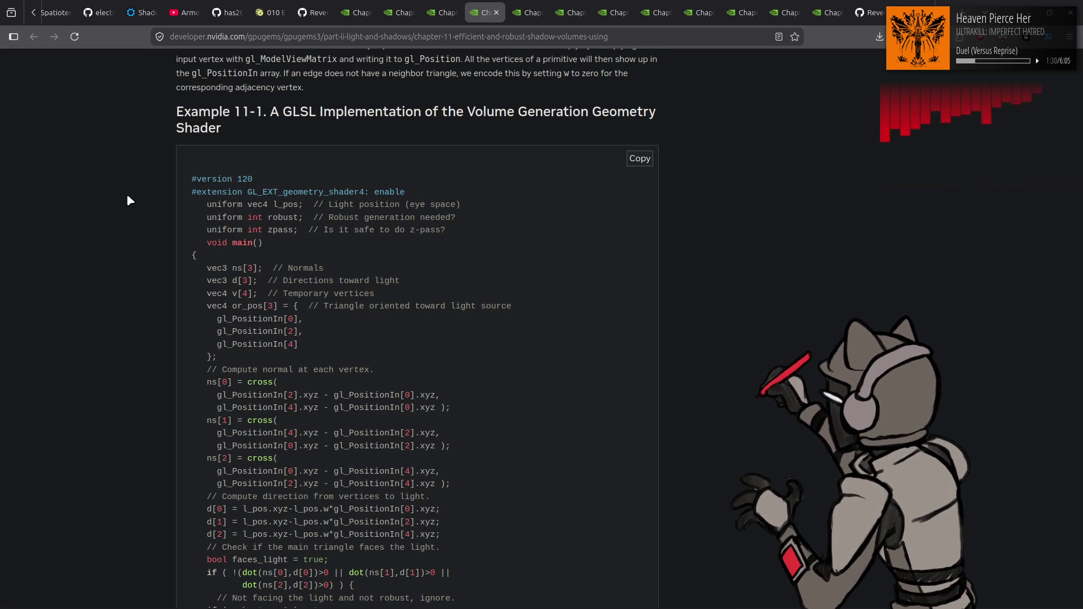
scroll(128, 197, down, 10)
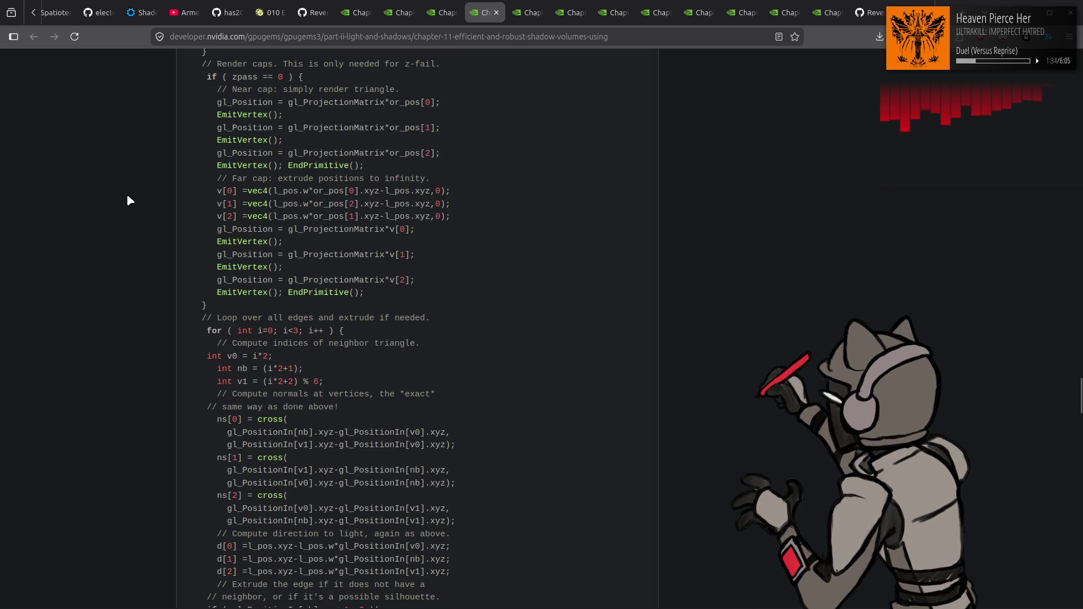
scroll(128, 201, down, 2)
scroll(128, 201, down, 15)
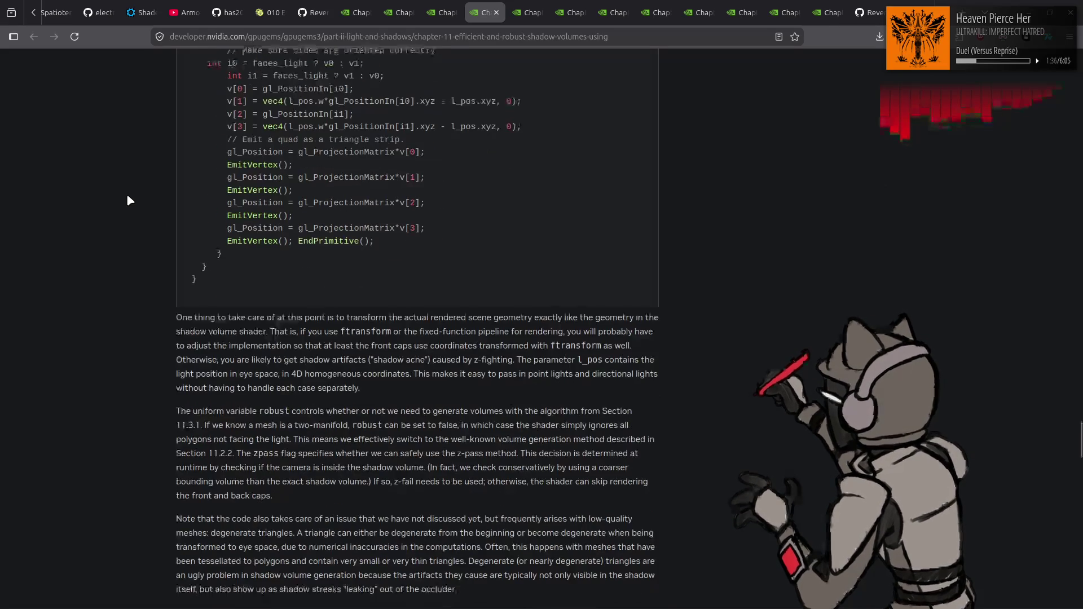
scroll(128, 201, down, 3)
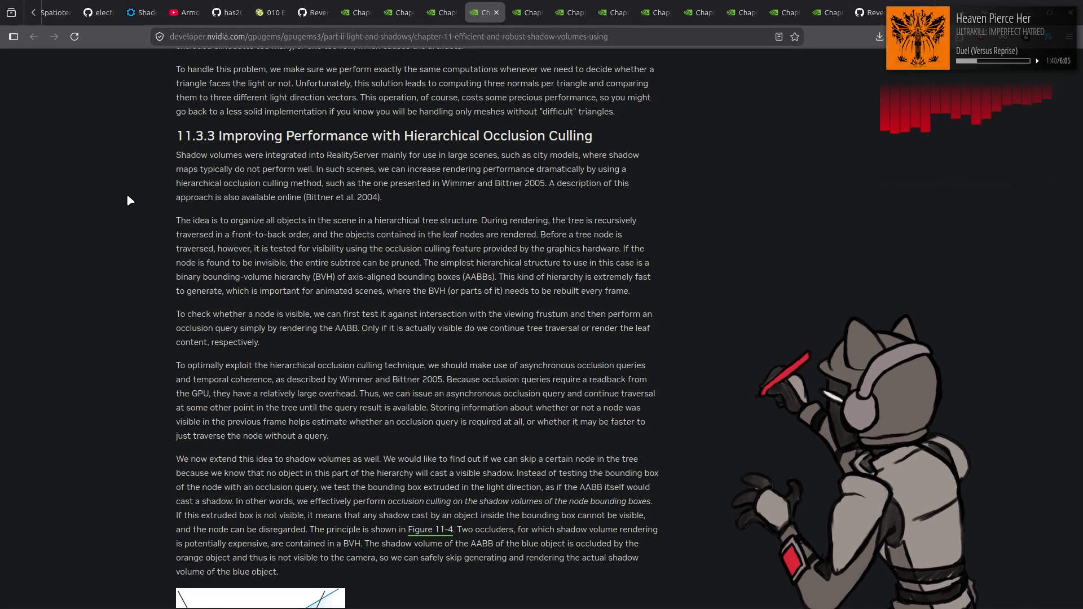
scroll(129, 201, down, 12)
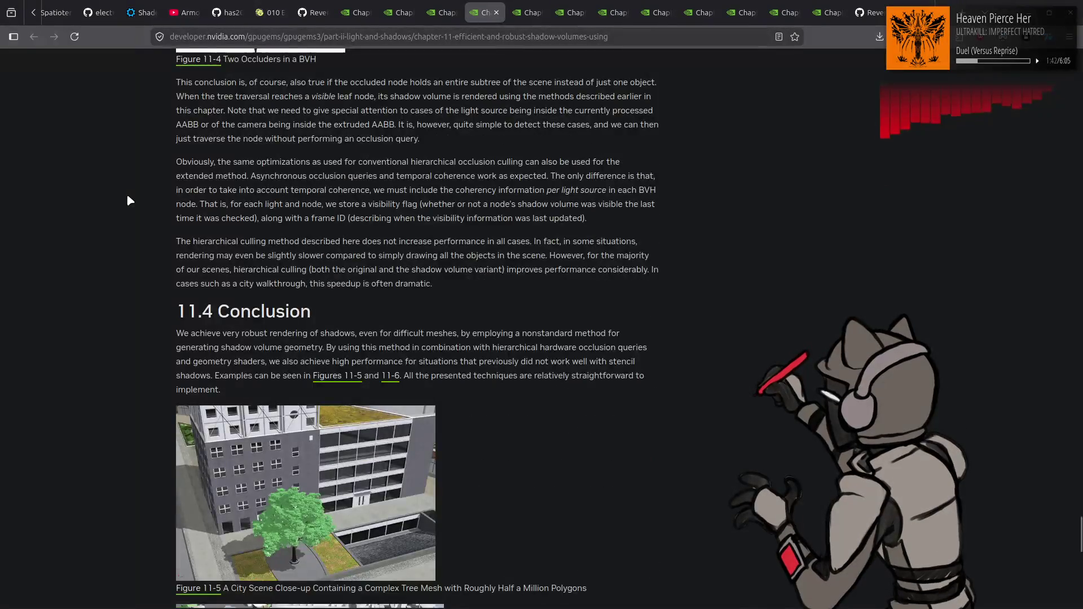
scroll(128, 197, down, 4)
key(ctrl+w)
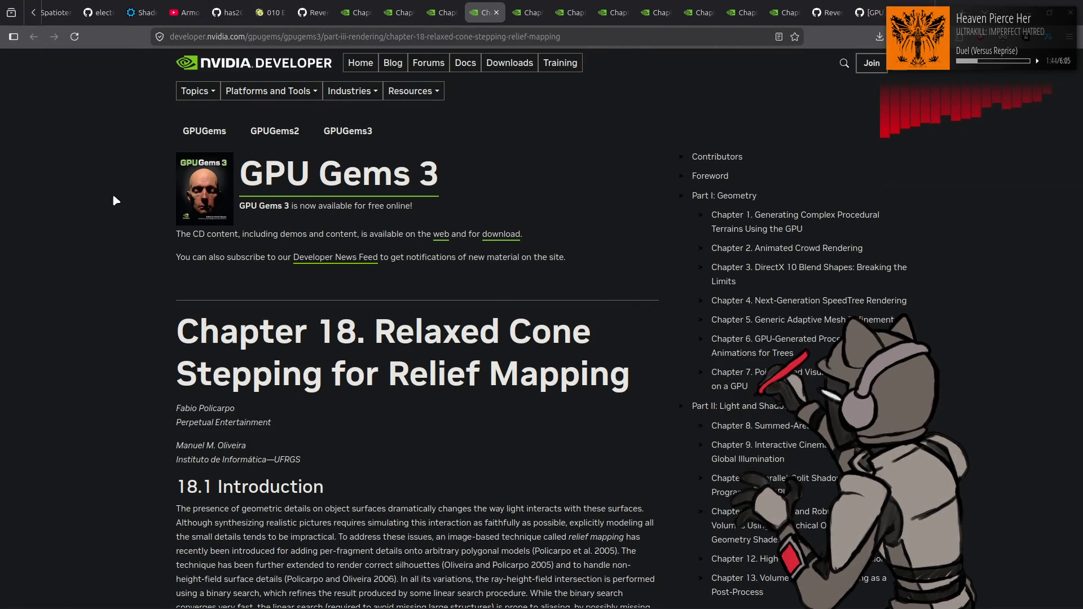
Scroll to Figure 18-1's intersection-technique comparison and open the image's context menu
scroll(97, 240, down, 5)
scroll(98, 246, down, 3)
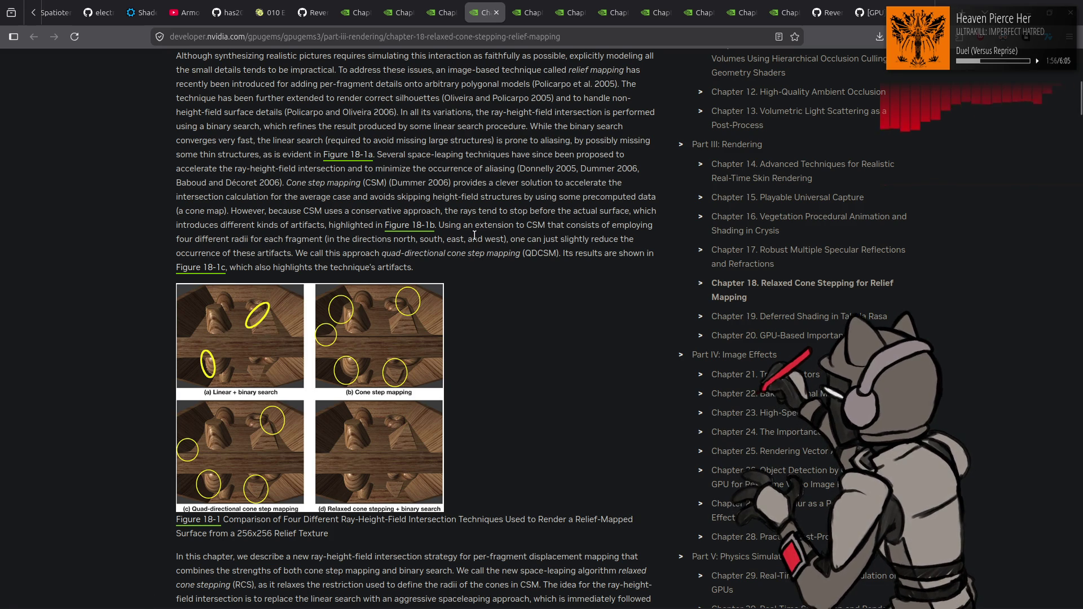
right_click(319, 351)
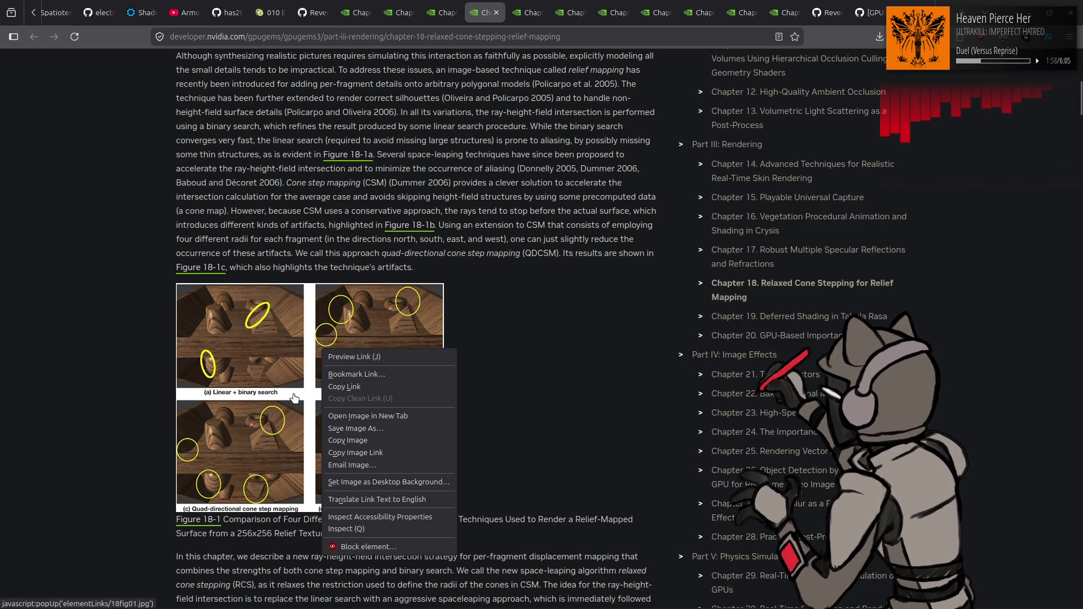
View Figure 18-1 enlarged in its own tab, then close that tab
click(357, 416)
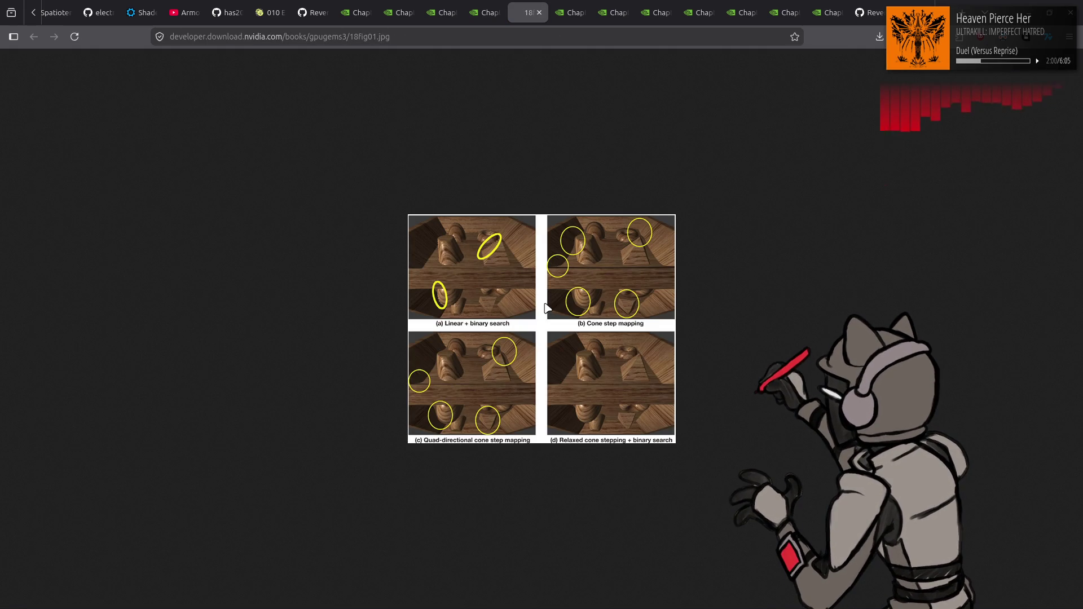
ctrl+scroll(530, 295, up, 7)
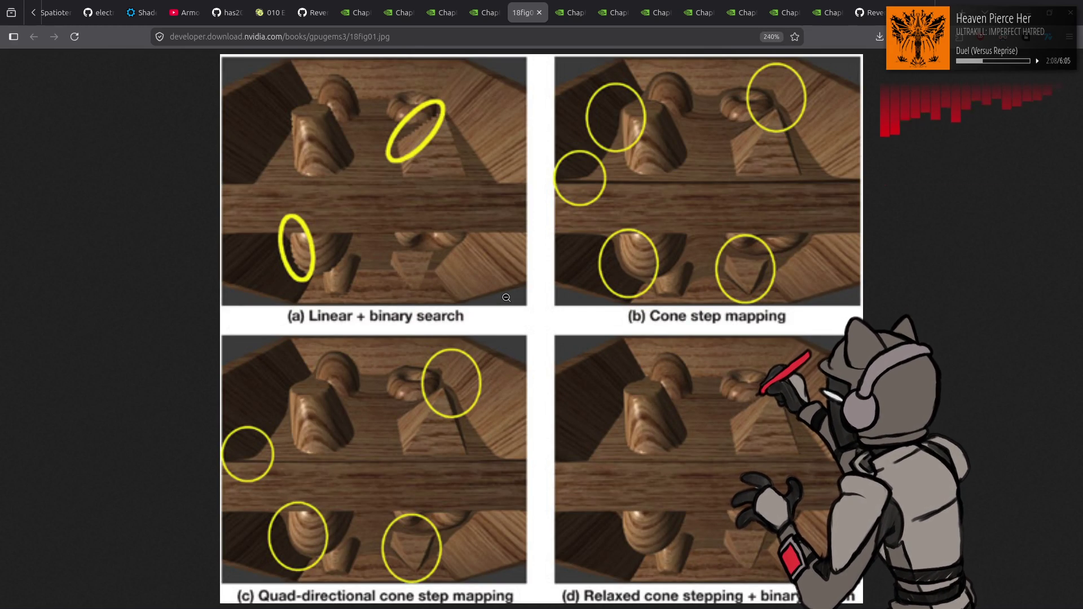
middle_click(510, 11)
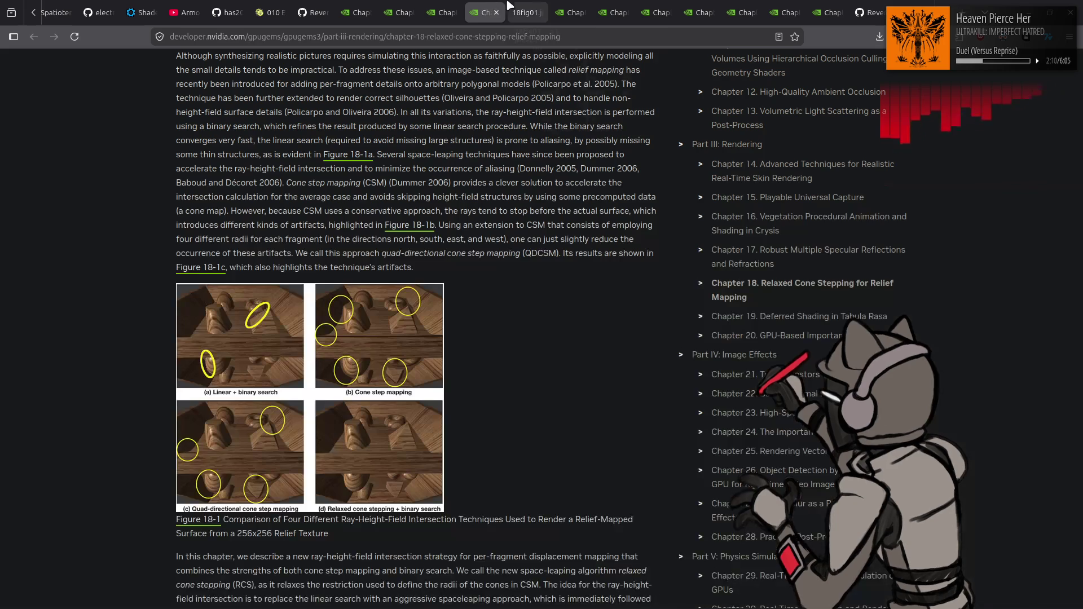
Read on through Chapter 18 to section 18.3 Cone Step Mapping and Figure 18-5
ctrl+scroll(556, 255, up, 3)
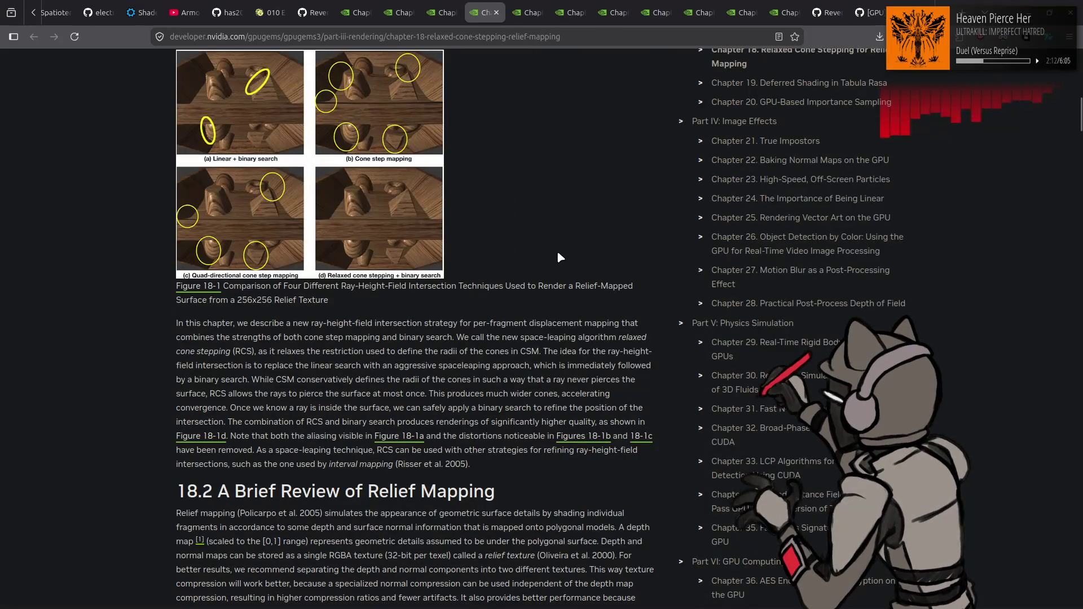
scroll(561, 251, down, 6)
scroll(615, 283, down, 5)
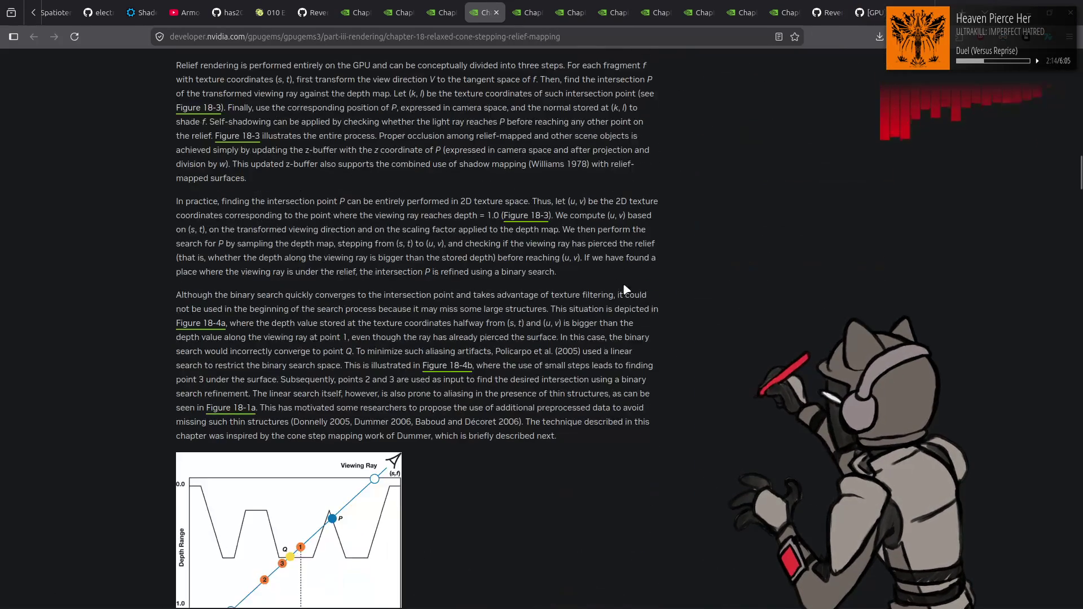
scroll(641, 296, down, 8)
scroll(644, 300, down, 1)
scroll(644, 301, down, 2)
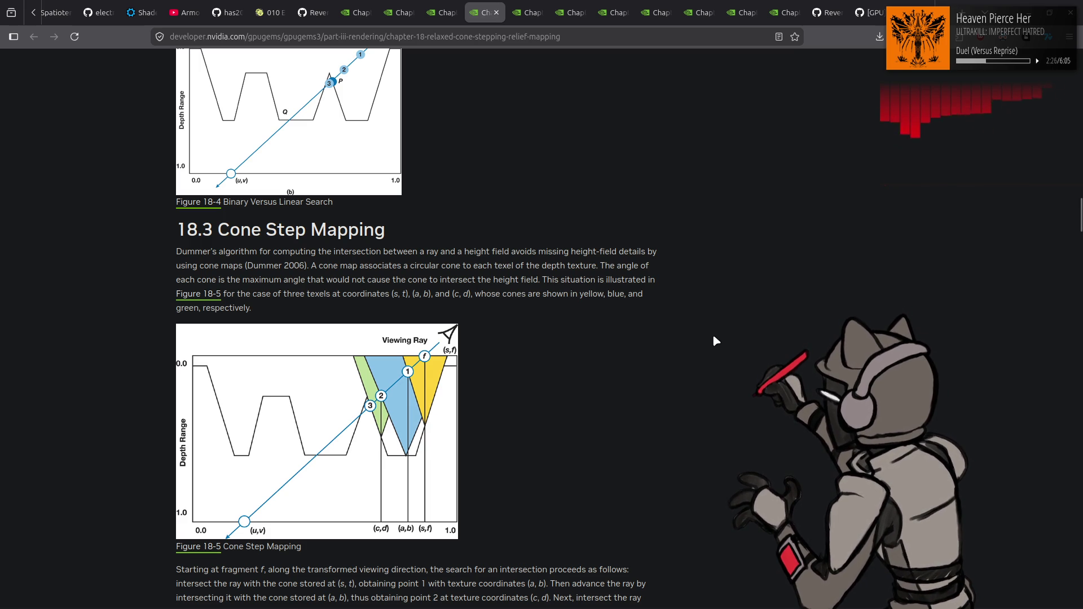
Read past 18.4 and Example 18-2 to 18.4.2, then close the Chapter 18 tab
scroll(714, 335, down, 8)
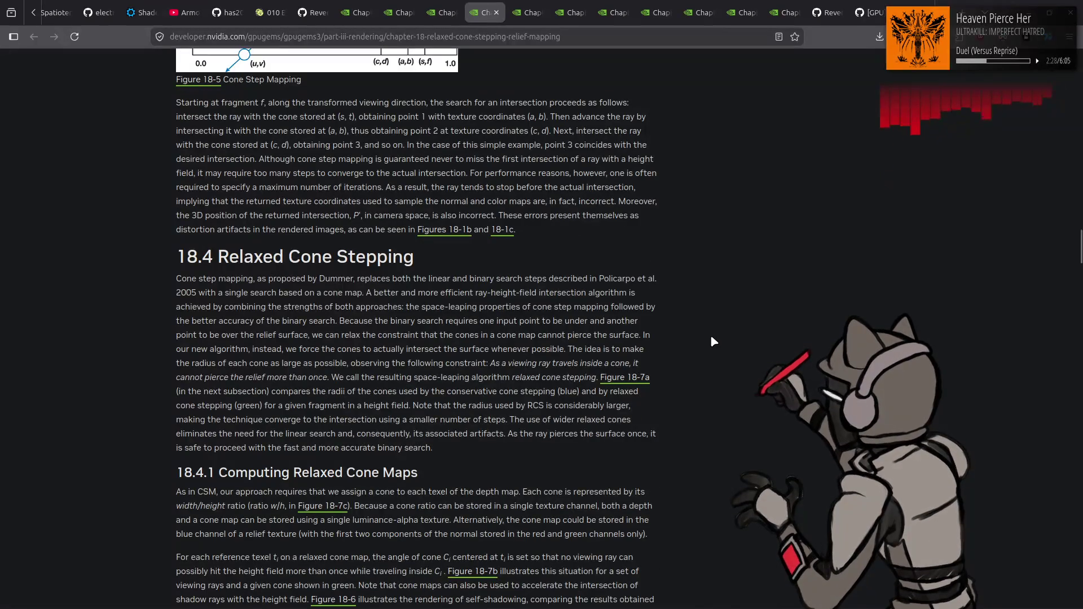
scroll(712, 336, down, 5)
scroll(712, 338, down, 13)
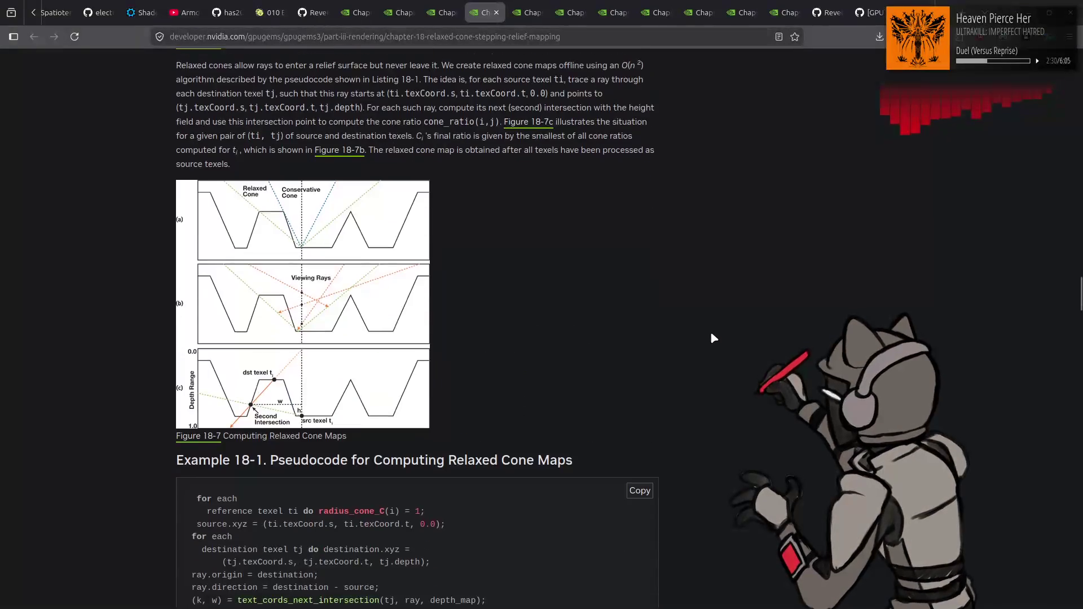
scroll(727, 344, down, 4)
scroll(723, 340, up, 2)
scroll(712, 316, down, 5)
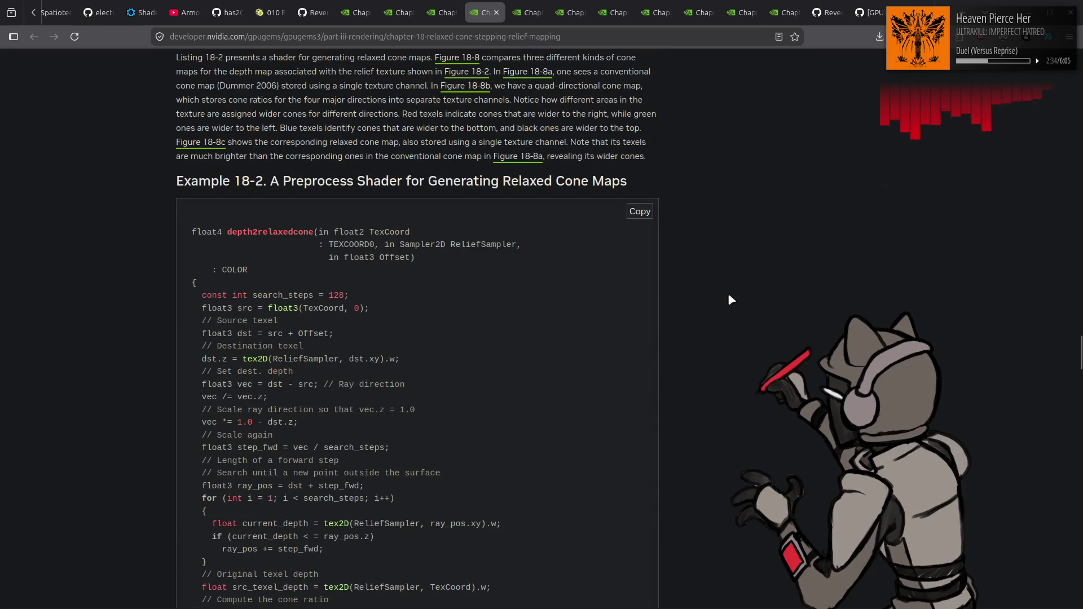
scroll(727, 294, down, 10)
scroll(726, 293, up, 1)
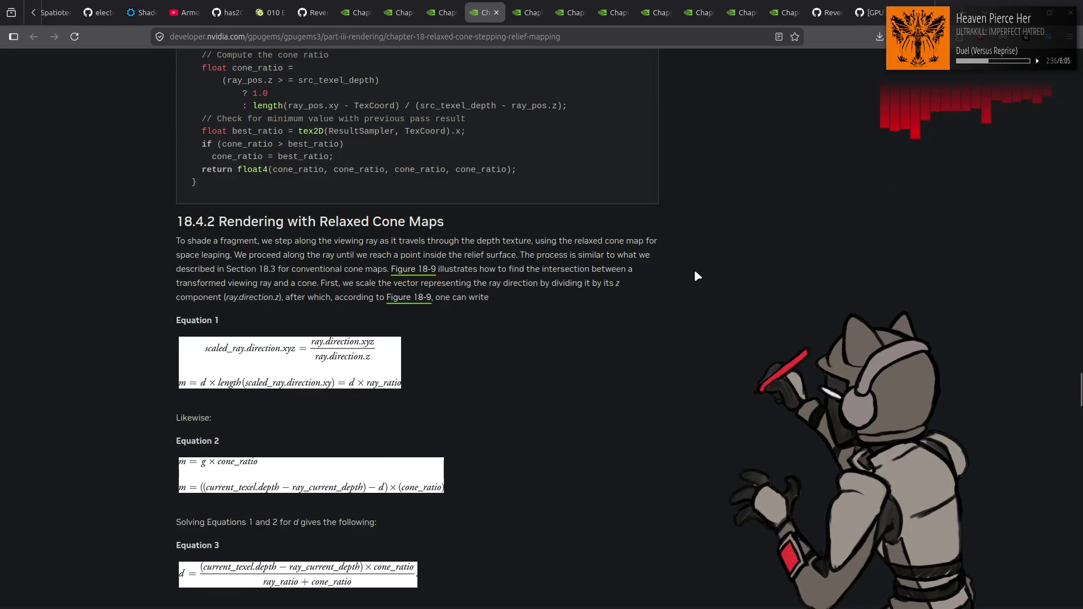
middle_click(482, 6)
Read Chapter 27's opening sections down to the Example 27-1 convolution code
scroll(546, 190, down, 3)
scroll(111, 225, down, 10)
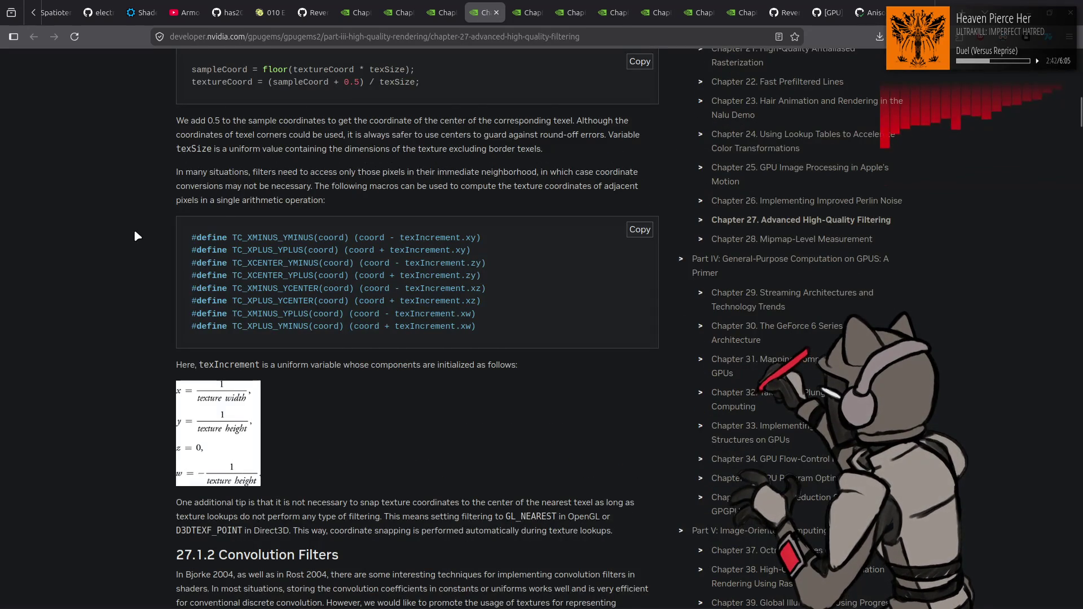
scroll(135, 232, down, 4)
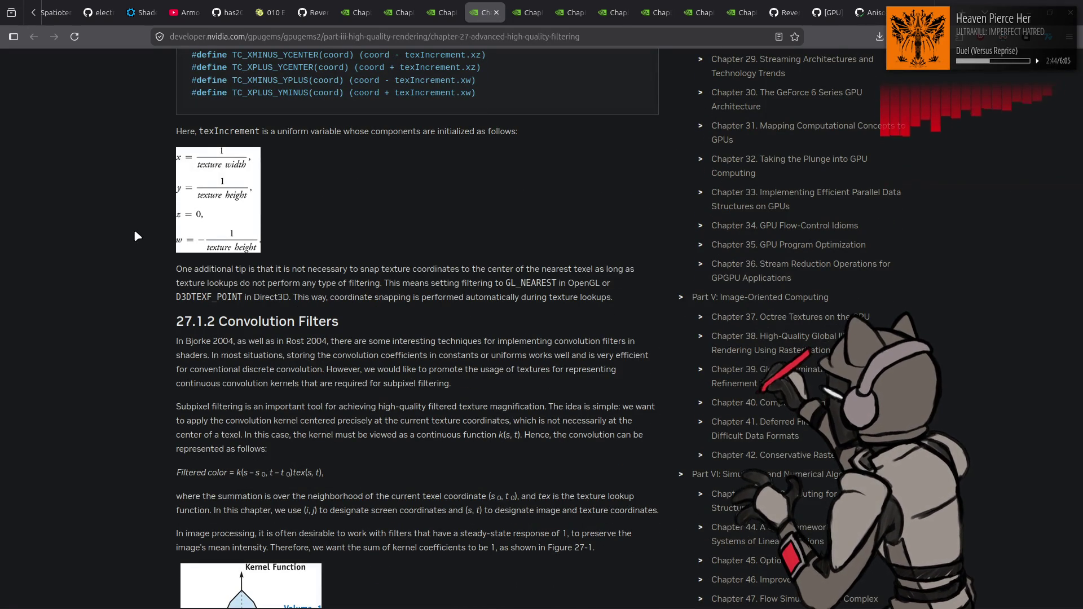
scroll(136, 232, up, 4)
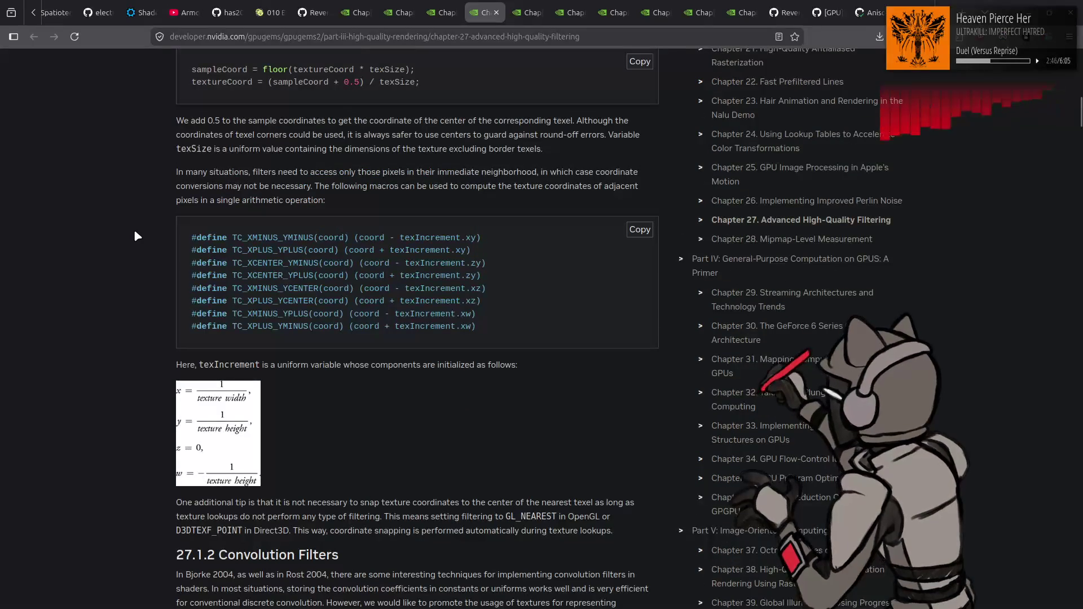
scroll(135, 231, down, 7)
scroll(136, 236, down, 10)
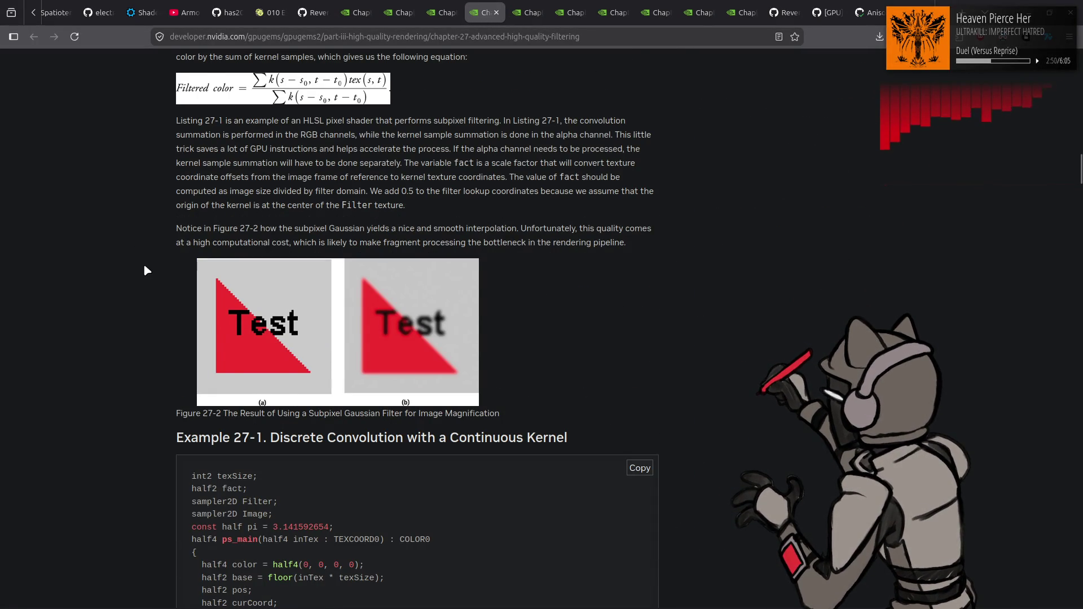
scroll(135, 265, down, 4)
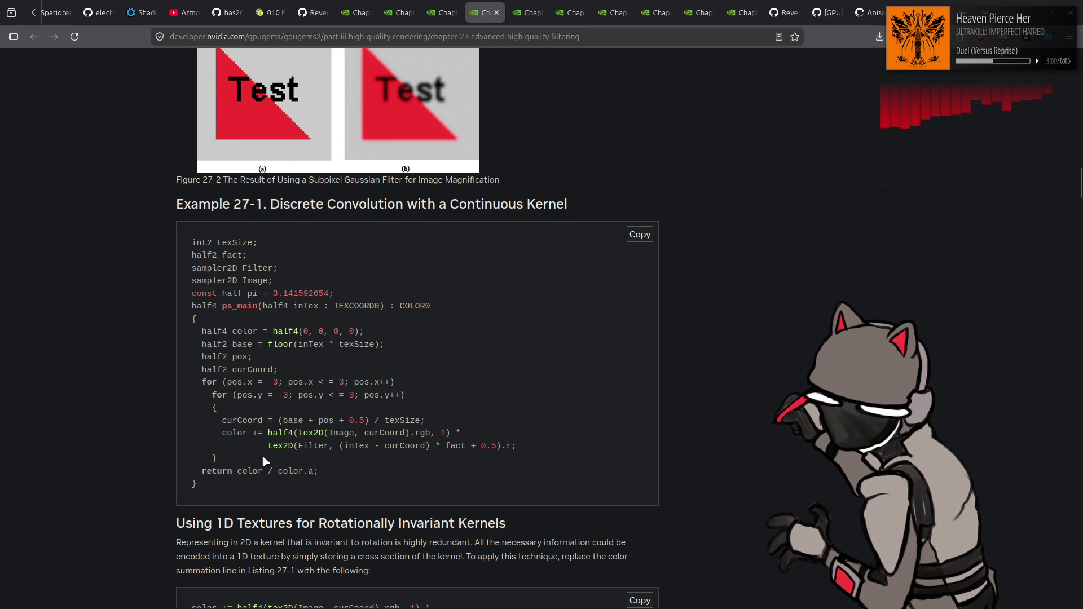
Highlight the tex2D Filter lookup in Example 27-1, clear it, and continue to section 27.2
drag(256, 446, 525, 450)
click(113, 379)
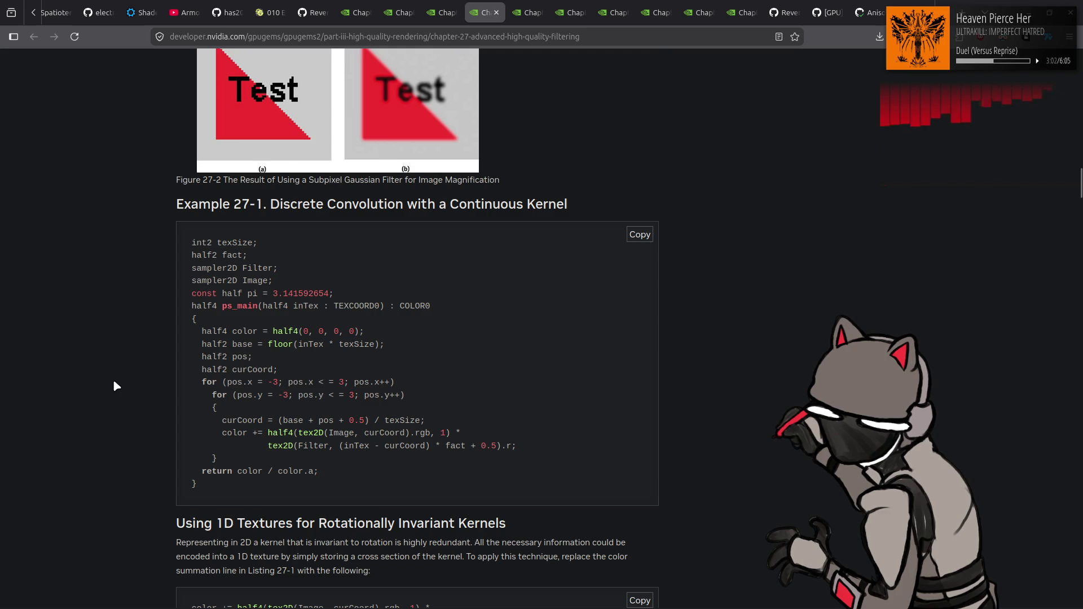
scroll(114, 378, down, 3)
scroll(138, 352, down, 5)
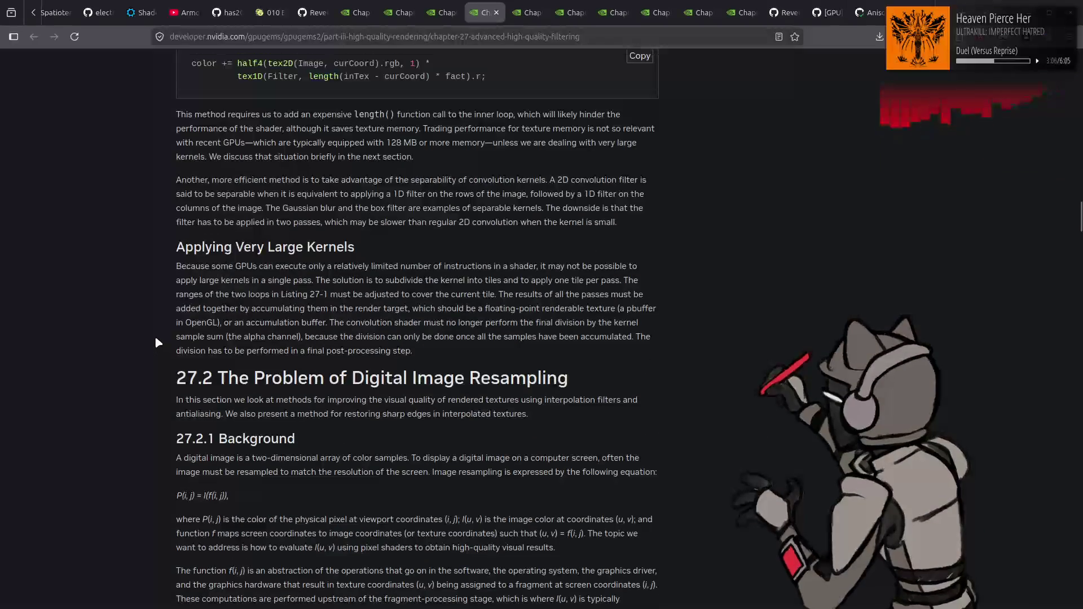
Select the 27.2 section heading, then clear the selection
scroll(157, 339, down, 2)
triple_click(346, 136)
click(60, 254)
Read through 27.2.2 Antialiasing to the Example 27-2 pixel shader, dismissing a stray context menu
scroll(119, 273, down, 3)
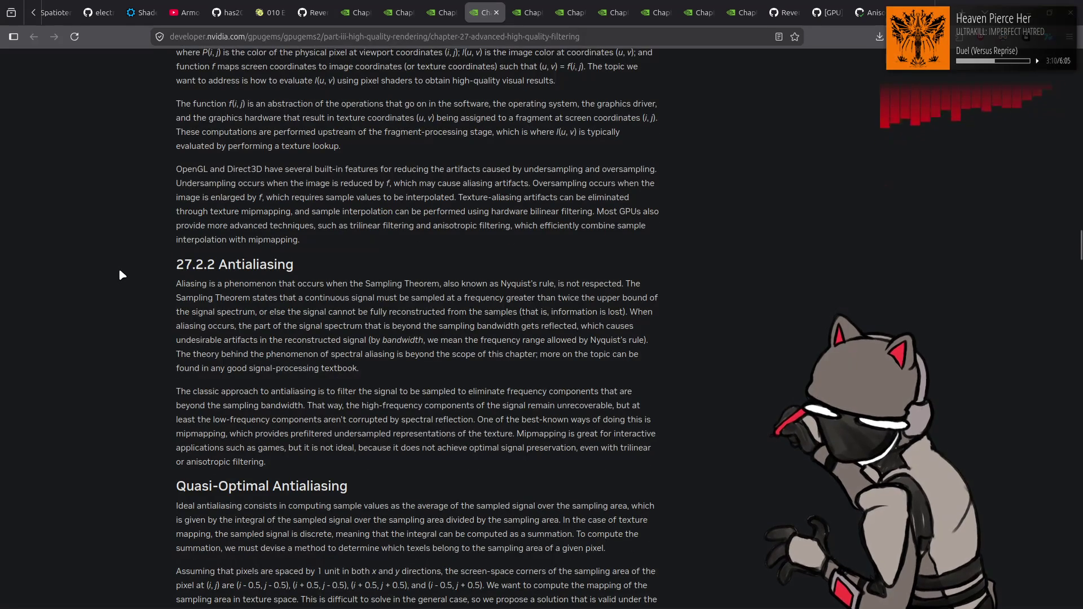
scroll(128, 278, down, 3)
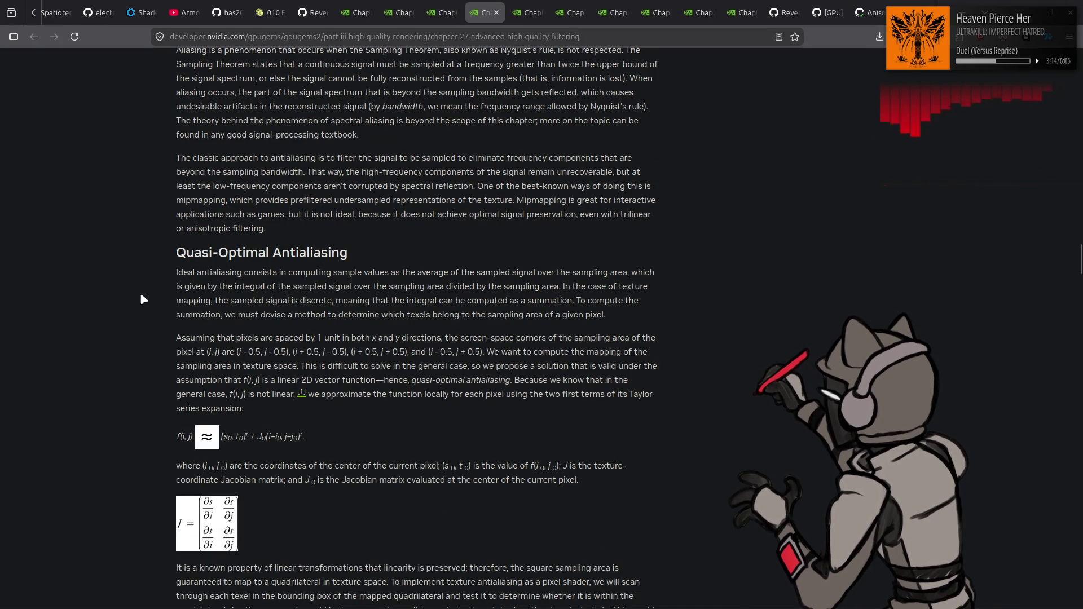
scroll(154, 290, down, 5)
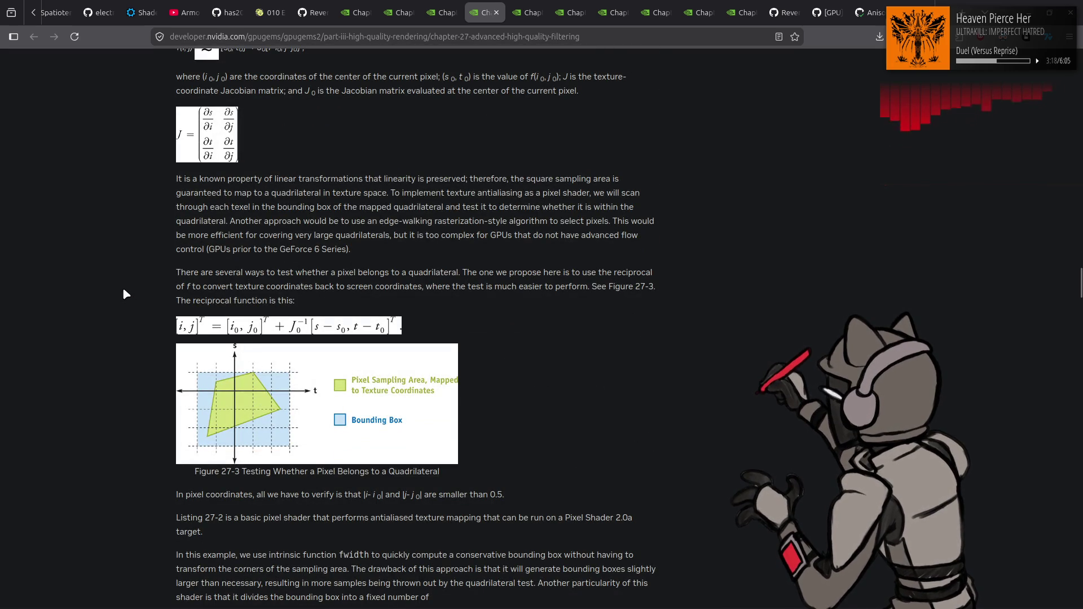
scroll(126, 297, down, 7)
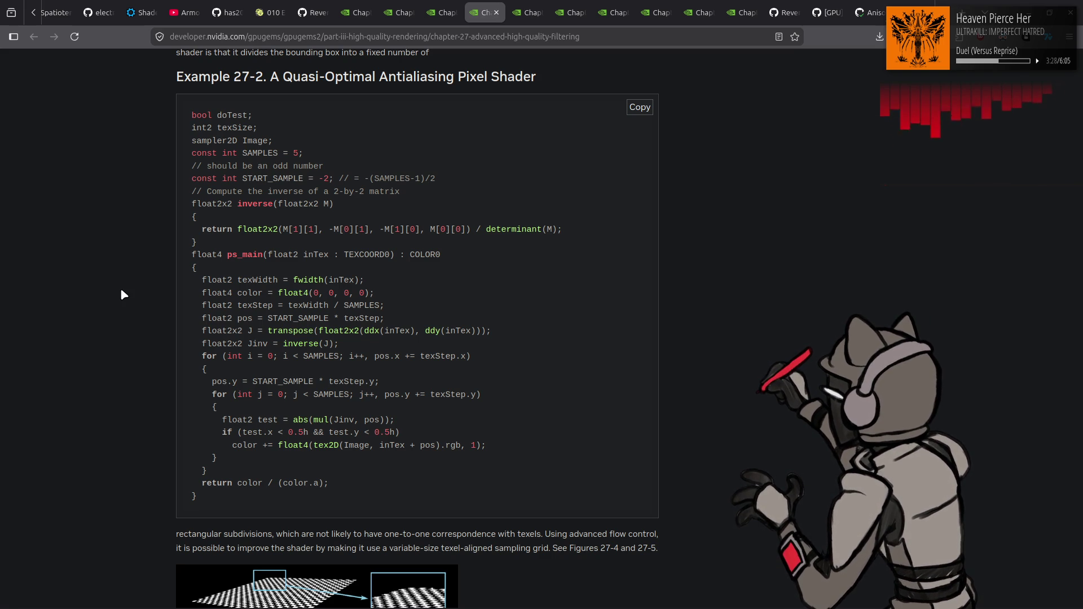
right_click(122, 286)
click(109, 246)
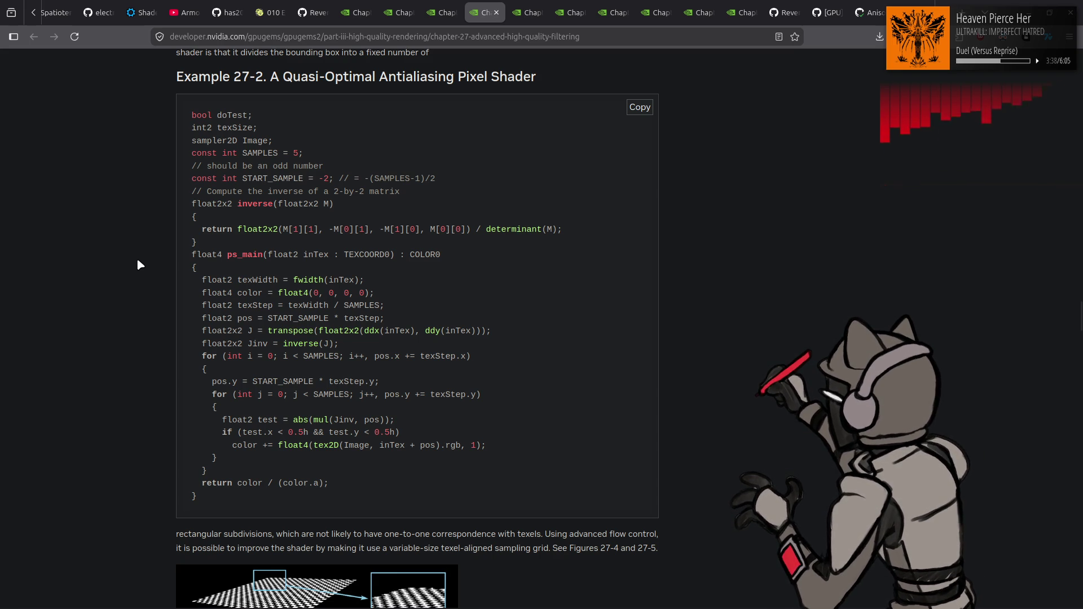
scroll(139, 264, up, 10)
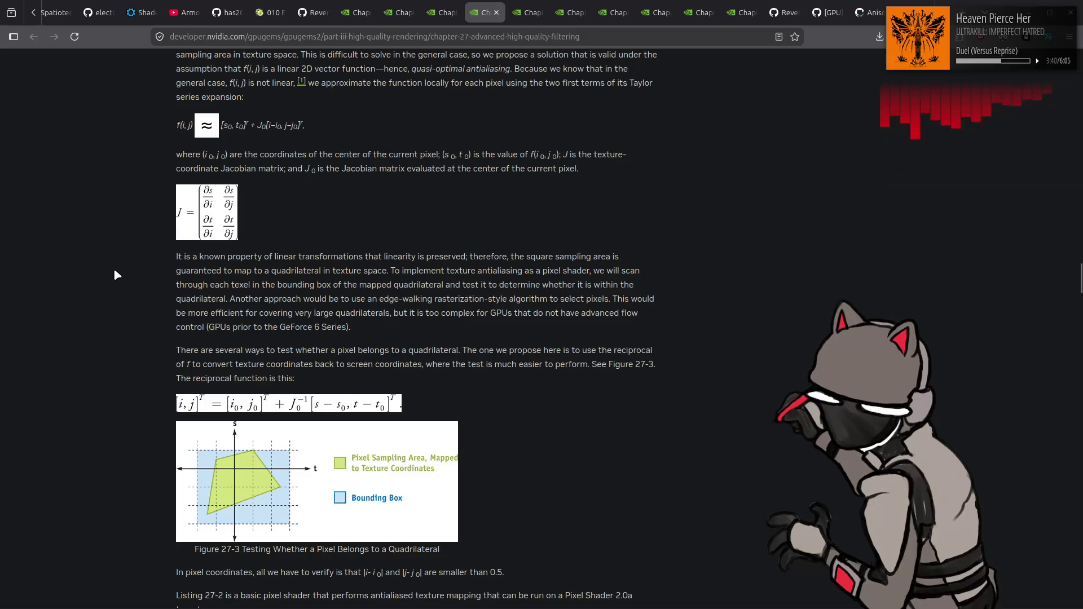
scroll(116, 275, up, 7)
scroll(116, 275, down, 2)
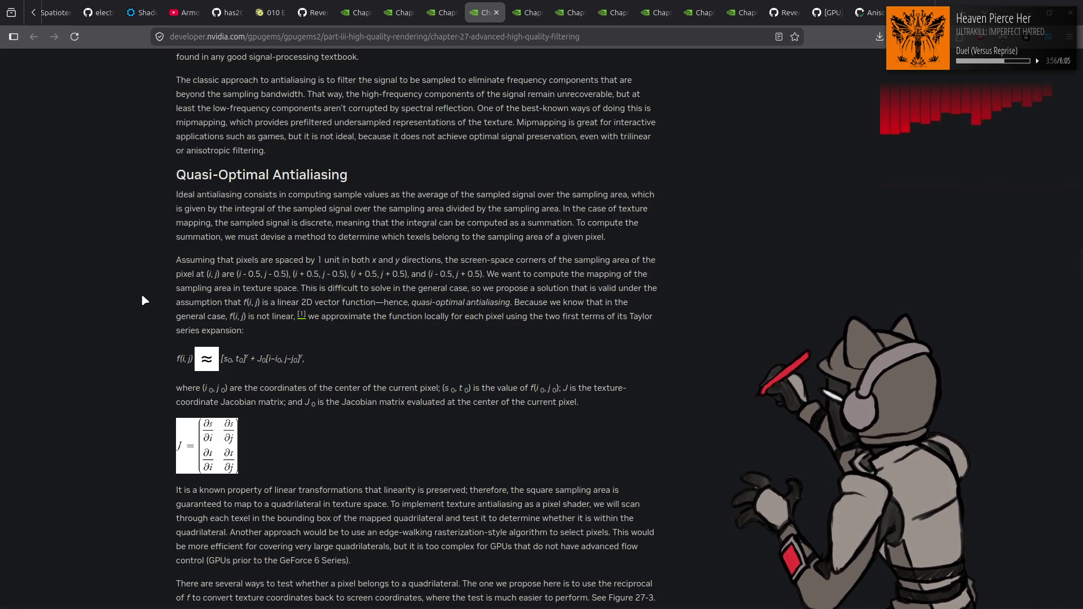
scroll(140, 300, down, 2)
scroll(139, 300, down, 1)
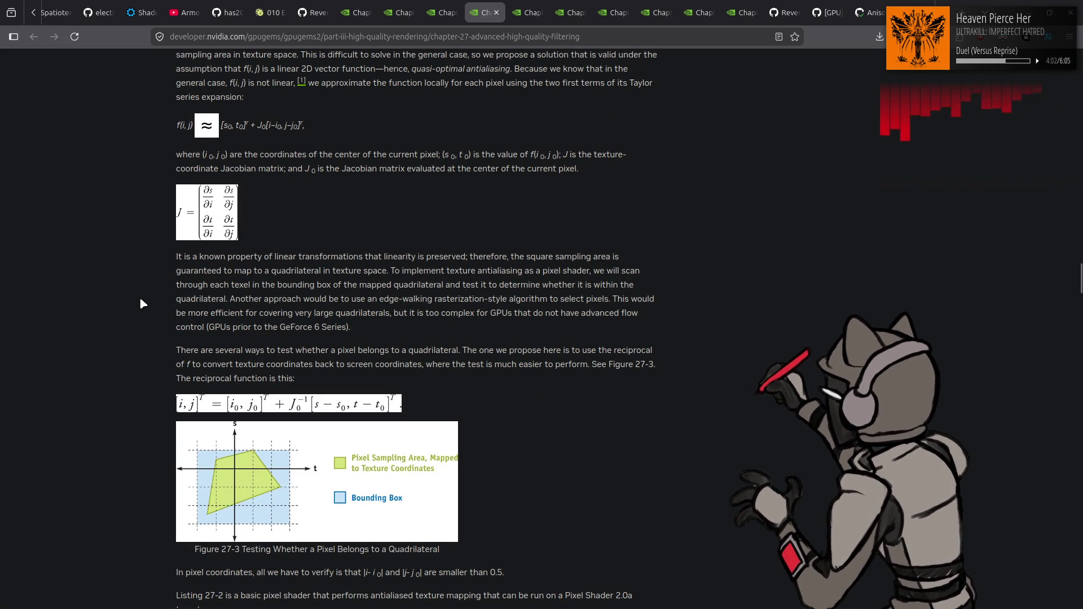
scroll(141, 303, down, 1)
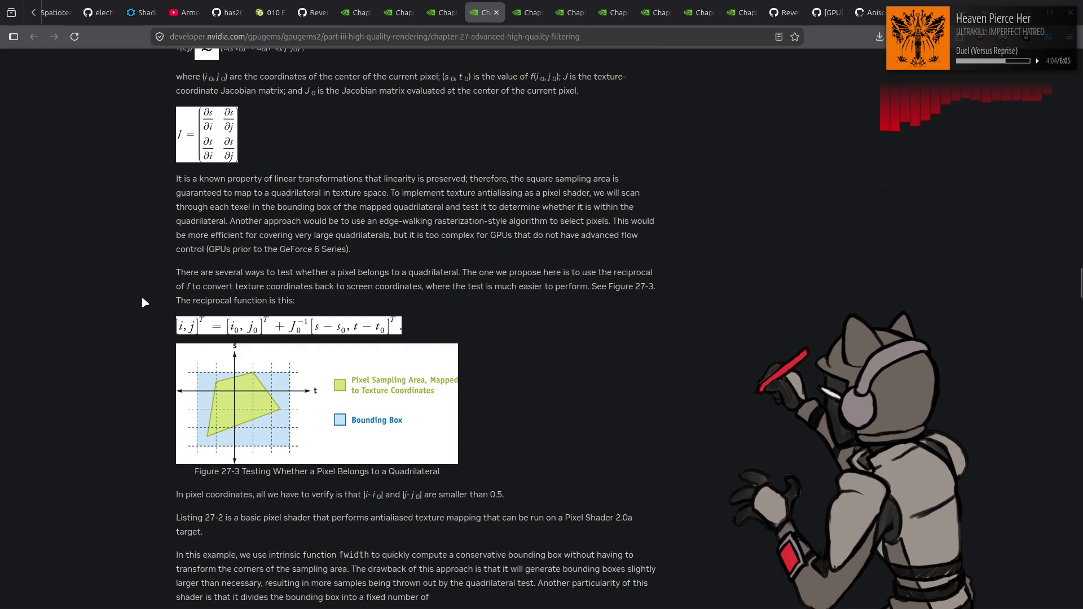
scroll(142, 301, down, 3)
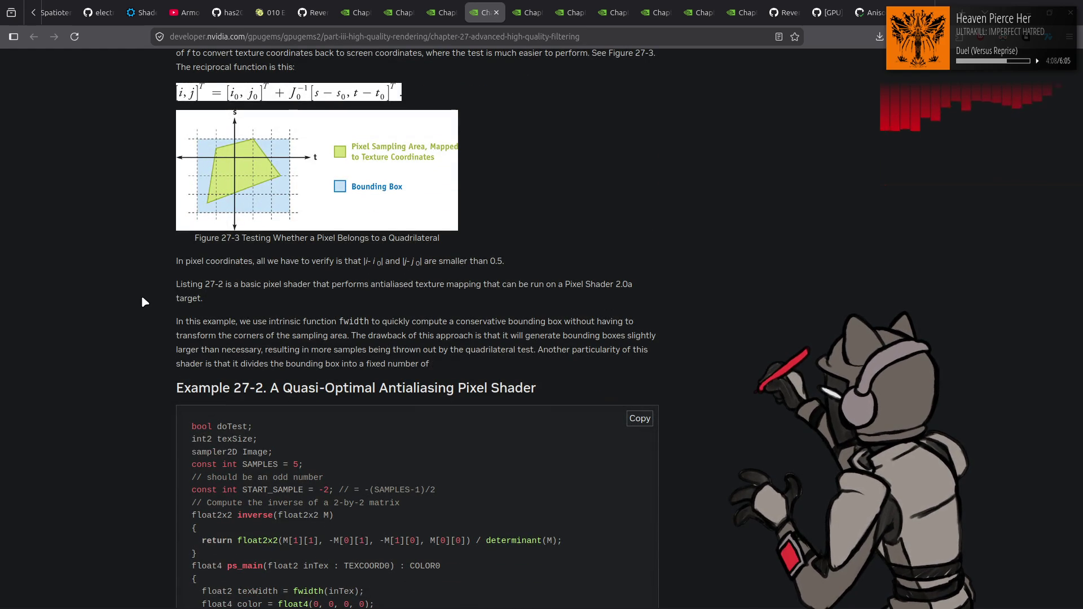
scroll(142, 302, up, 7)
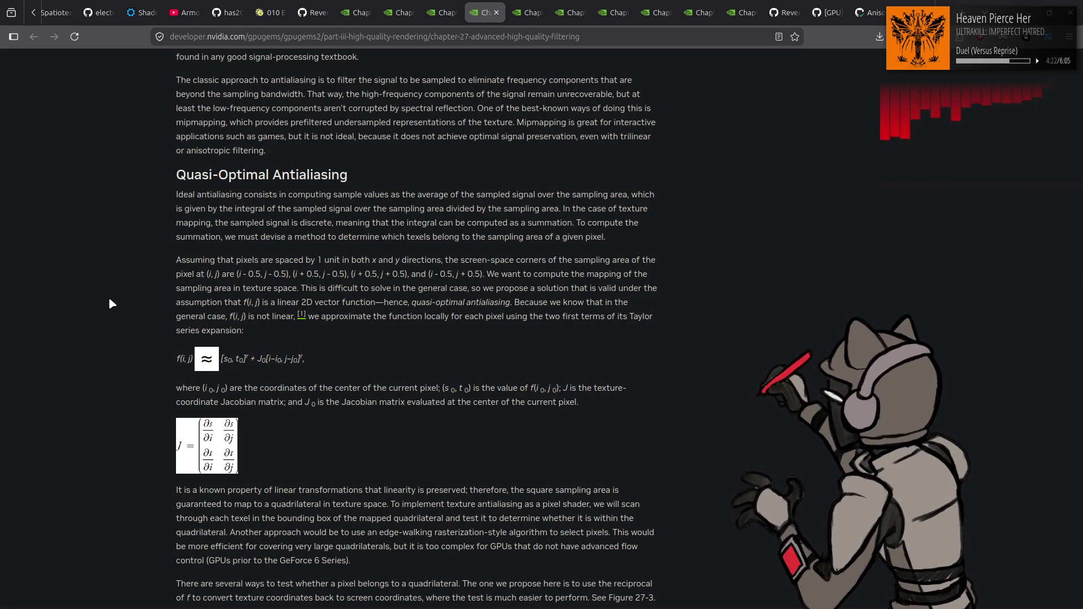
Read through Example 27-2 and the checkerboard Figures 27-4 and 27-5
scroll(110, 304, down, 5)
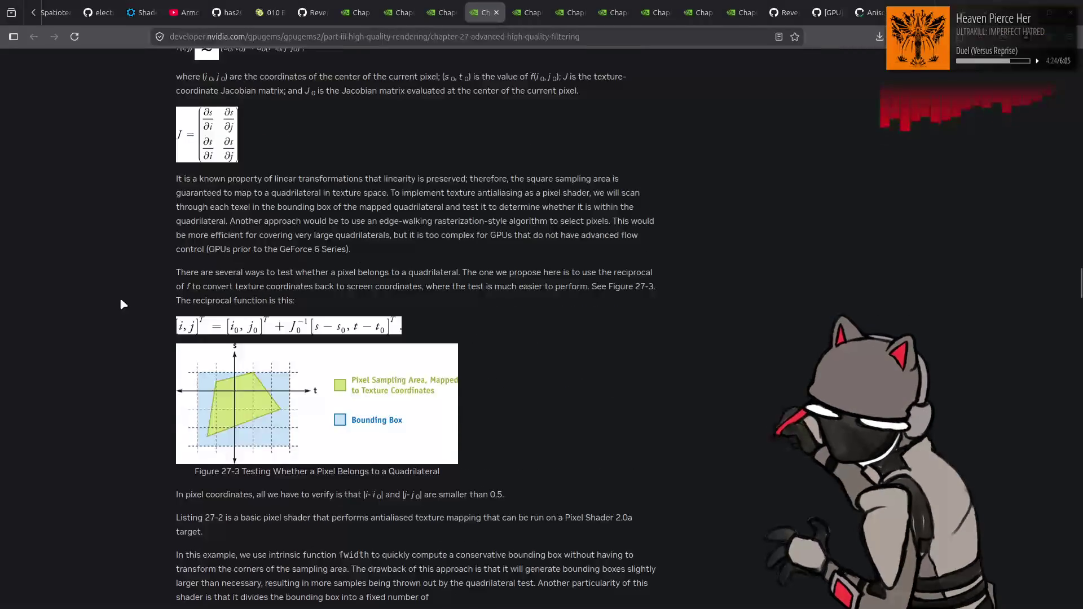
scroll(123, 305, down, 4)
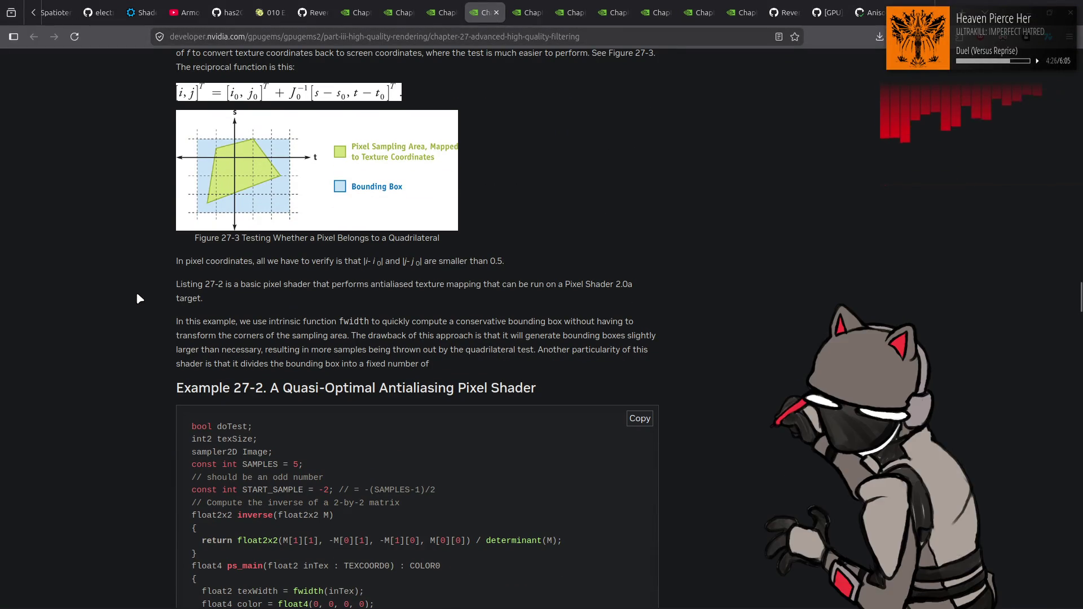
scroll(141, 293, down, 1)
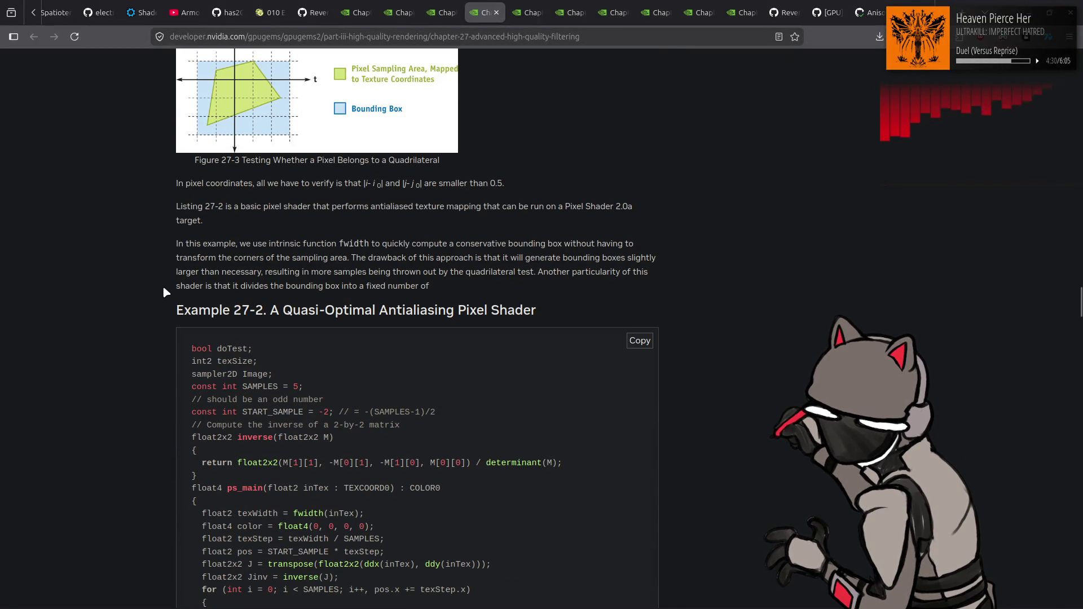
scroll(153, 288, down, 5)
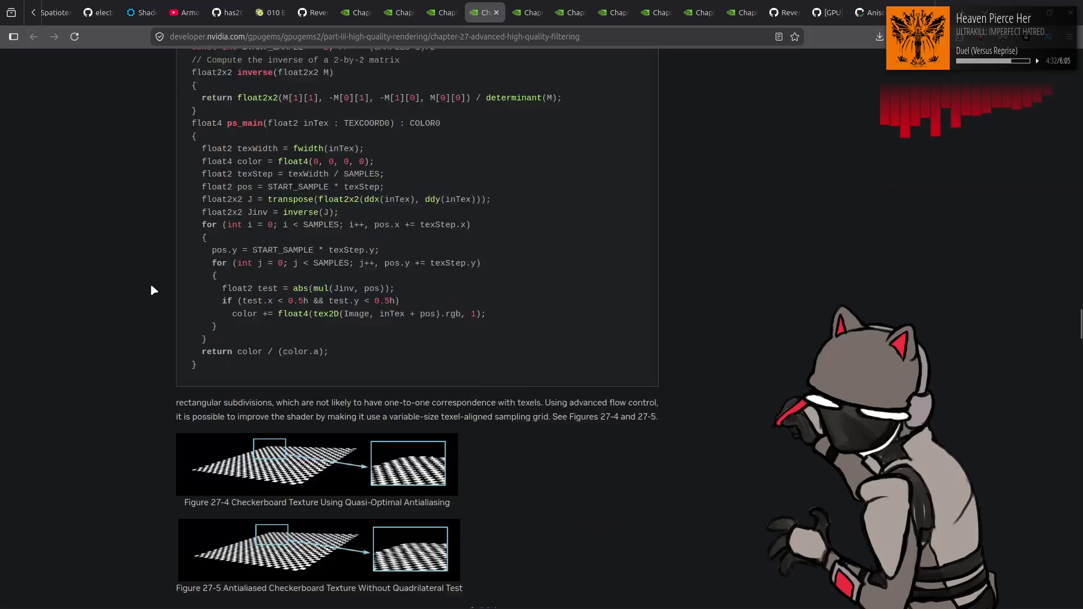
scroll(152, 287, down, 2)
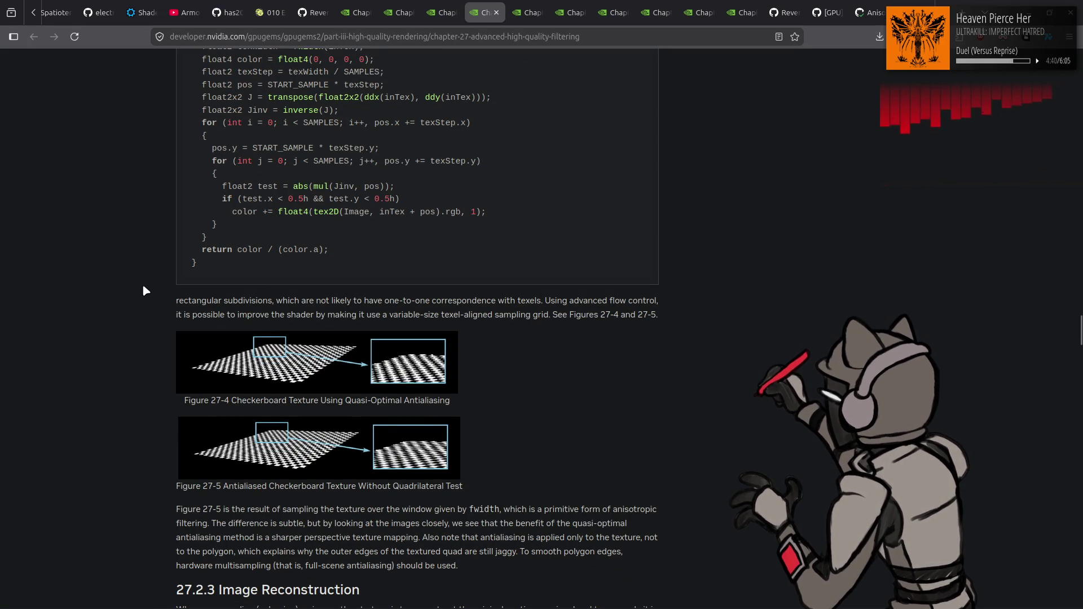
scroll(130, 288, up, 4)
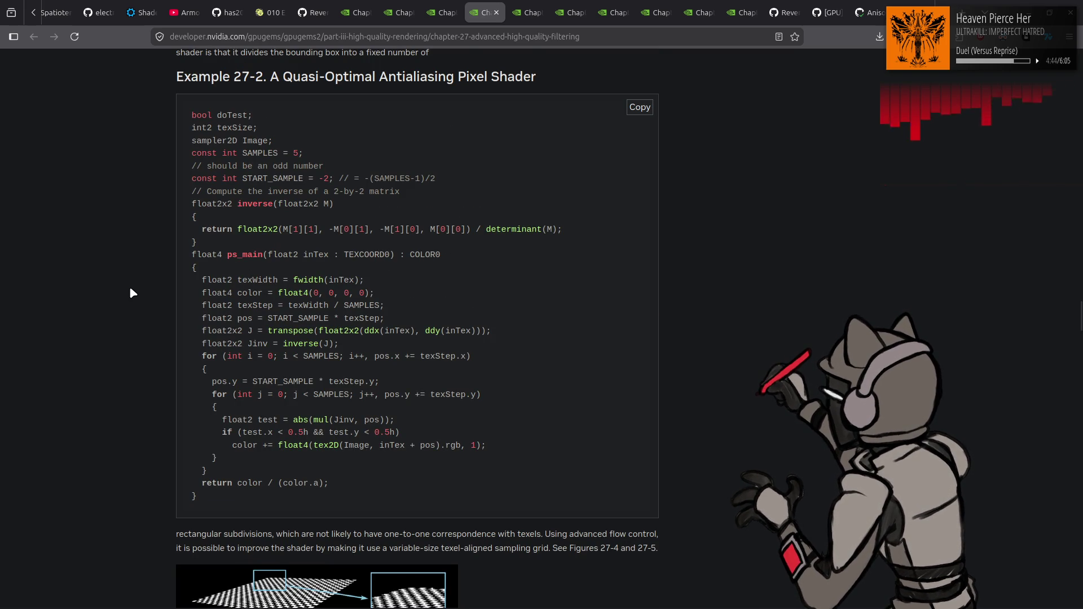
scroll(130, 288, up, 4)
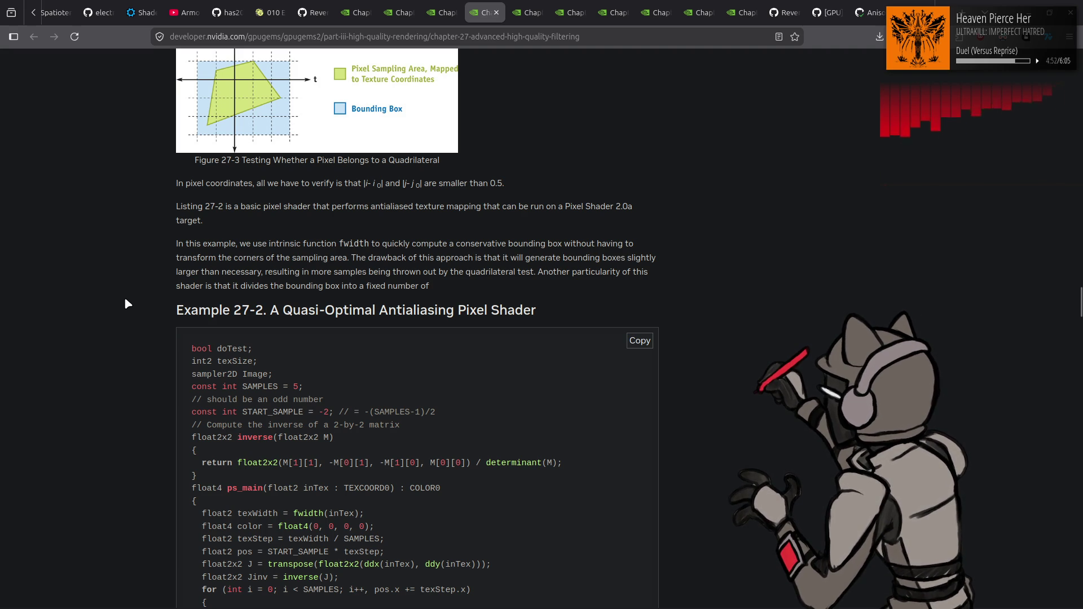
Continue to section 27.2.3 Image Reconstruction, then bring the Xenia game window forward
scroll(125, 300, down, 5)
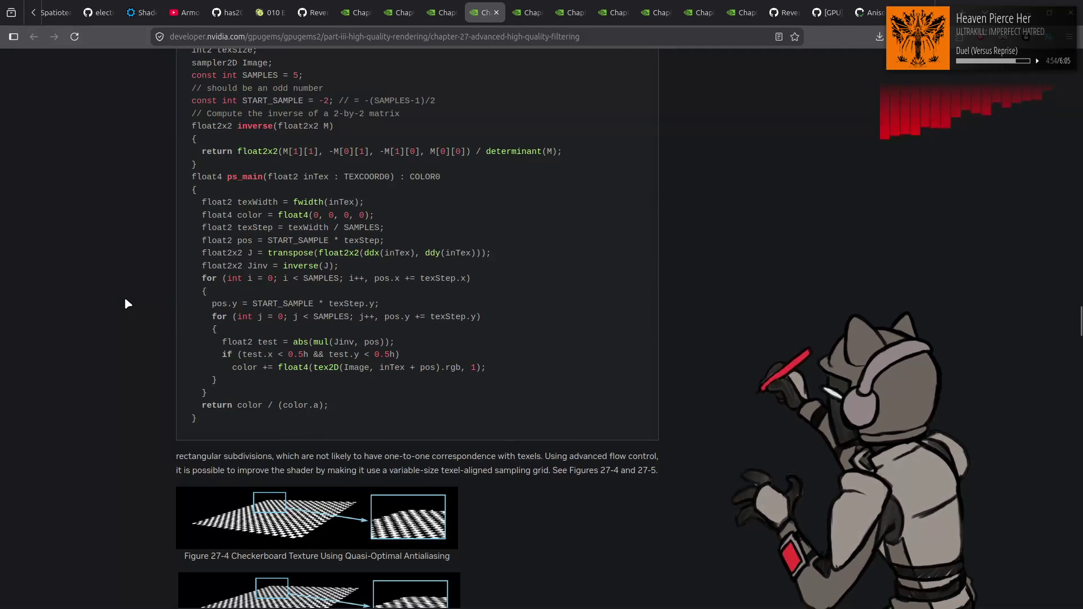
scroll(127, 302, down, 1)
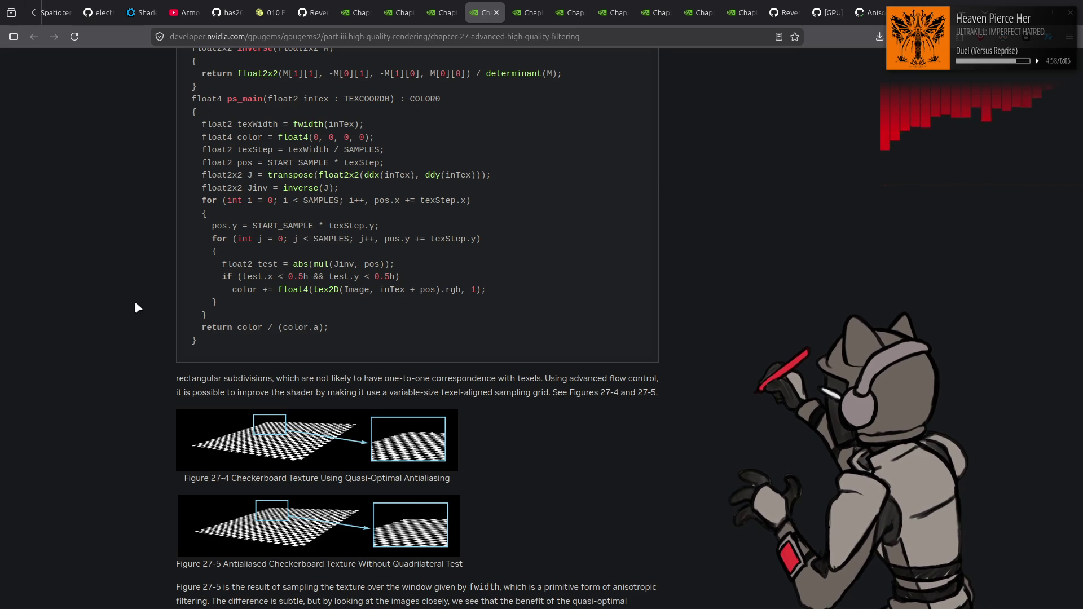
scroll(135, 305, down, 1)
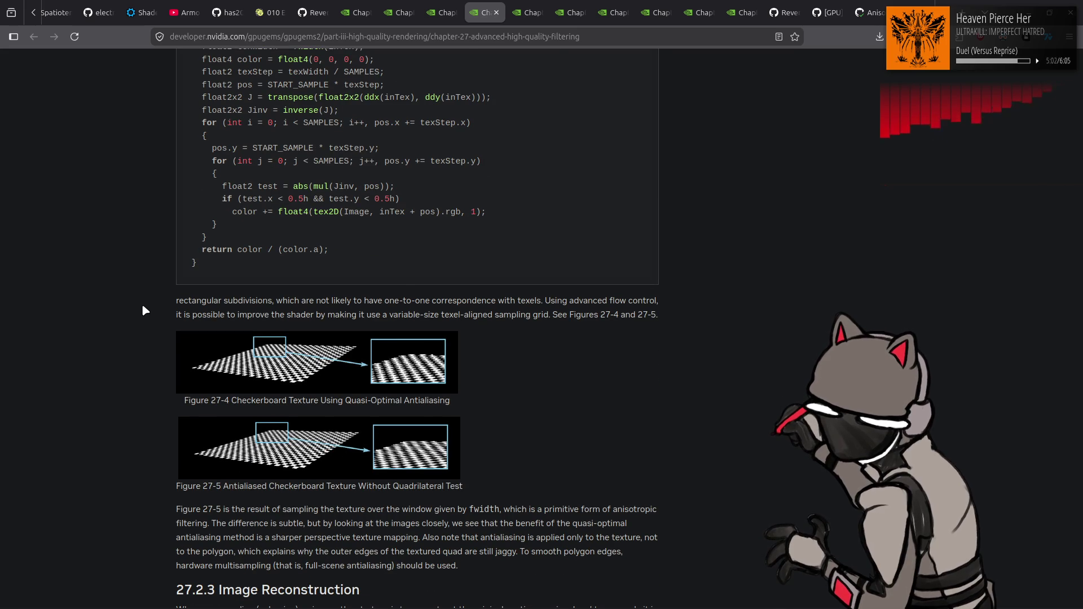
scroll(142, 305, down, 2)
scroll(152, 308, down, 3)
mouse_move(226, 604)
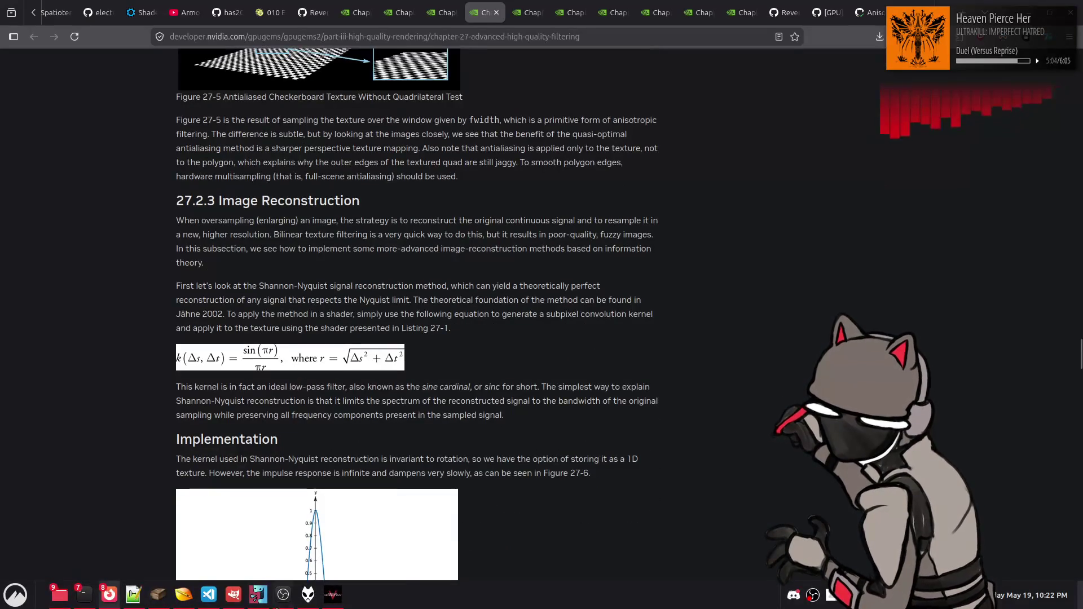
click(339, 597)
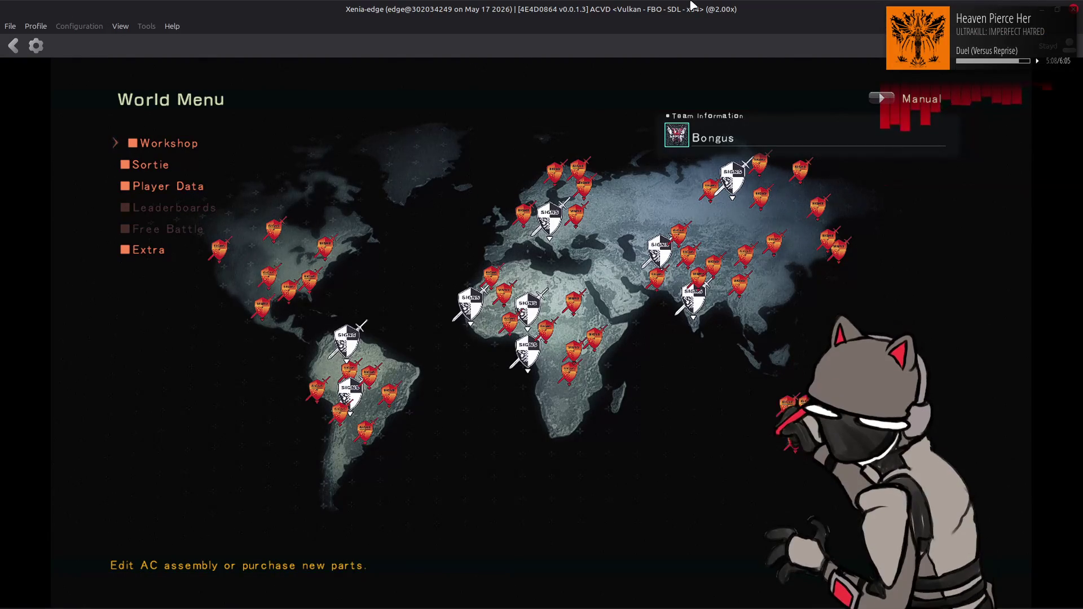
Enter the Workshop, inspect the mech in View Mode, and back out to the World Menu
key(Return)
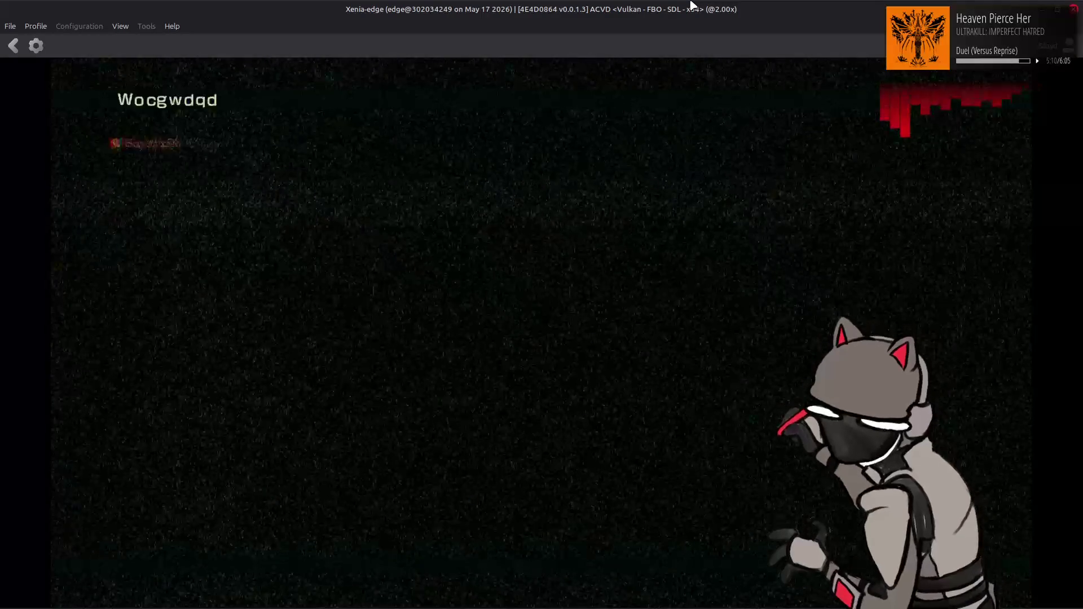
key(1)
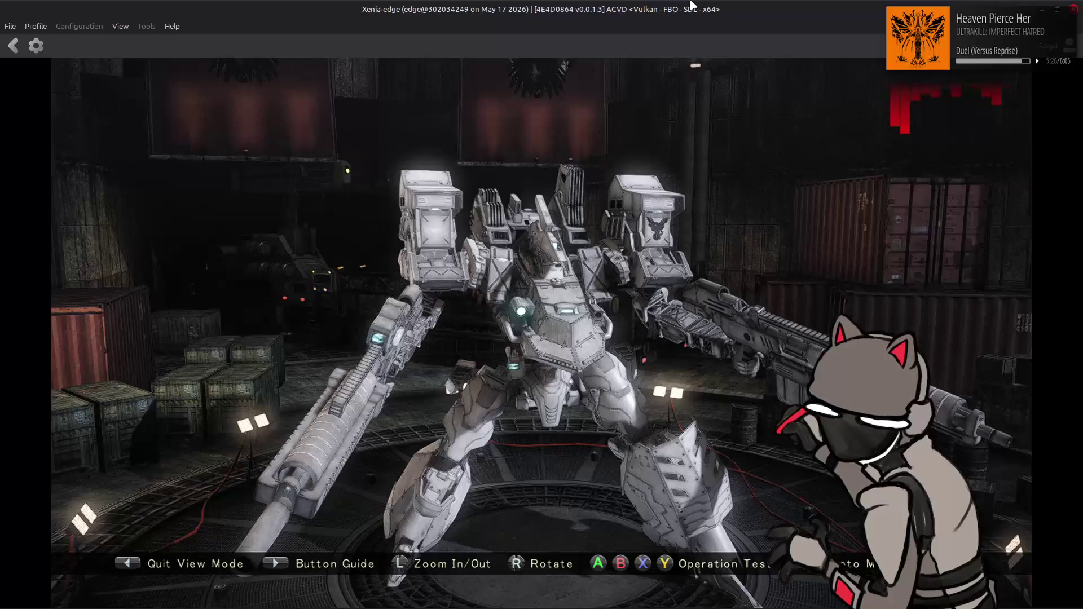
key(Left)
key(Escape)
Set bloomIntensity to 10 in ingamegaragemenu0340_env.msb in 010 Editor, then return to Xenia
key(alt+Tab)
key(alt+Tab)
key(alt+Tab)
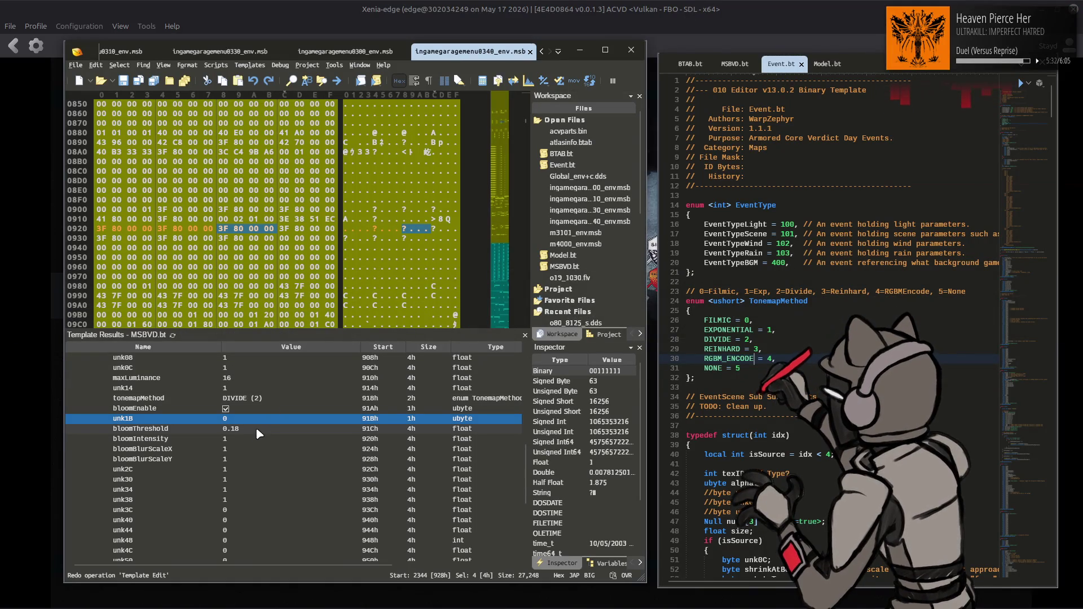
click(254, 440)
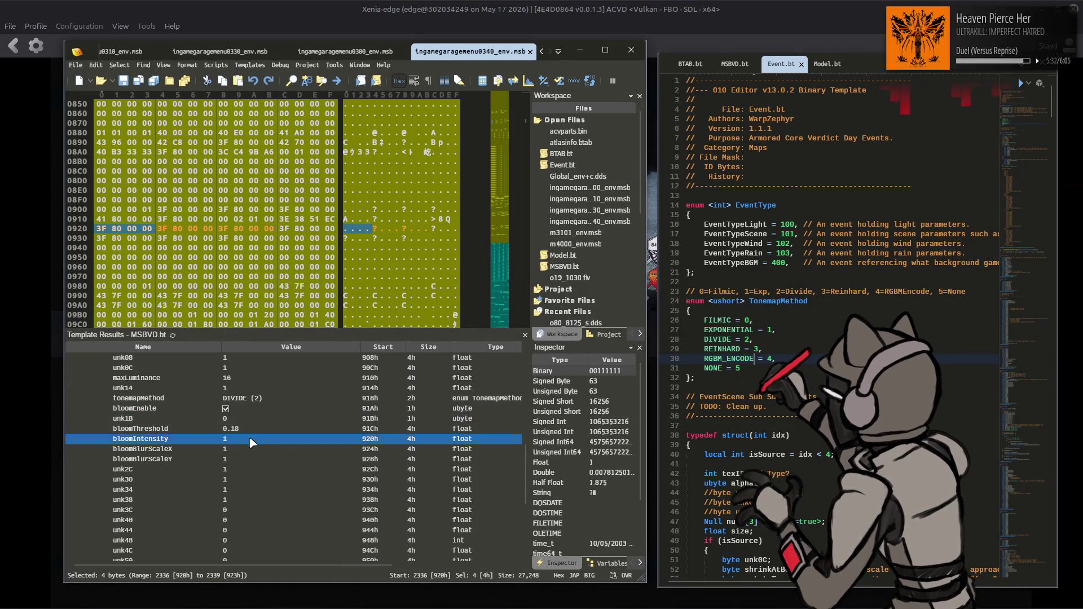
double_click(250, 439)
text(10)
click(253, 430)
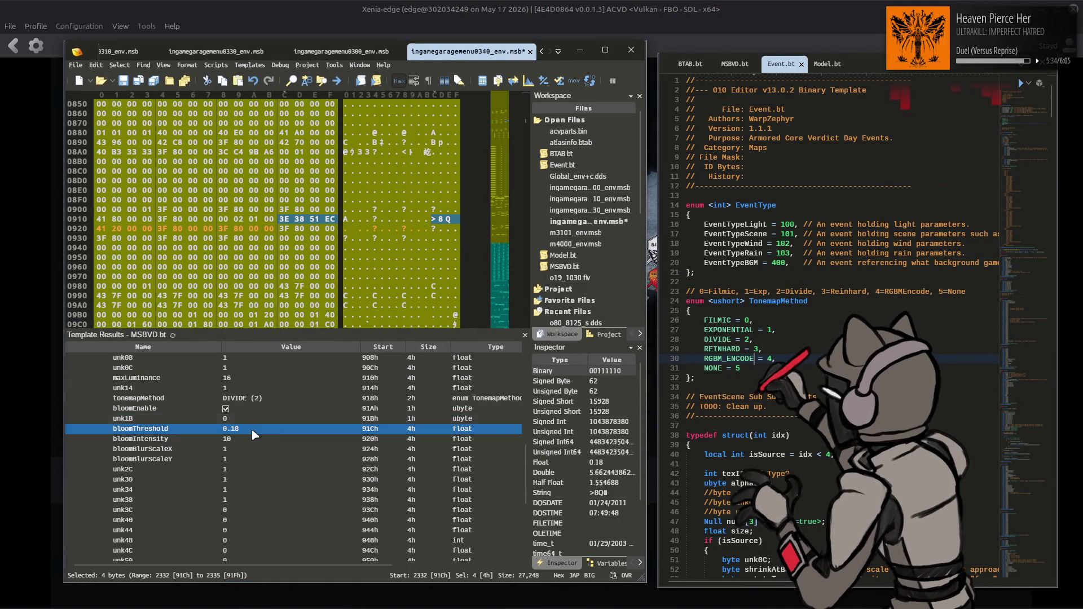
click(428, 7)
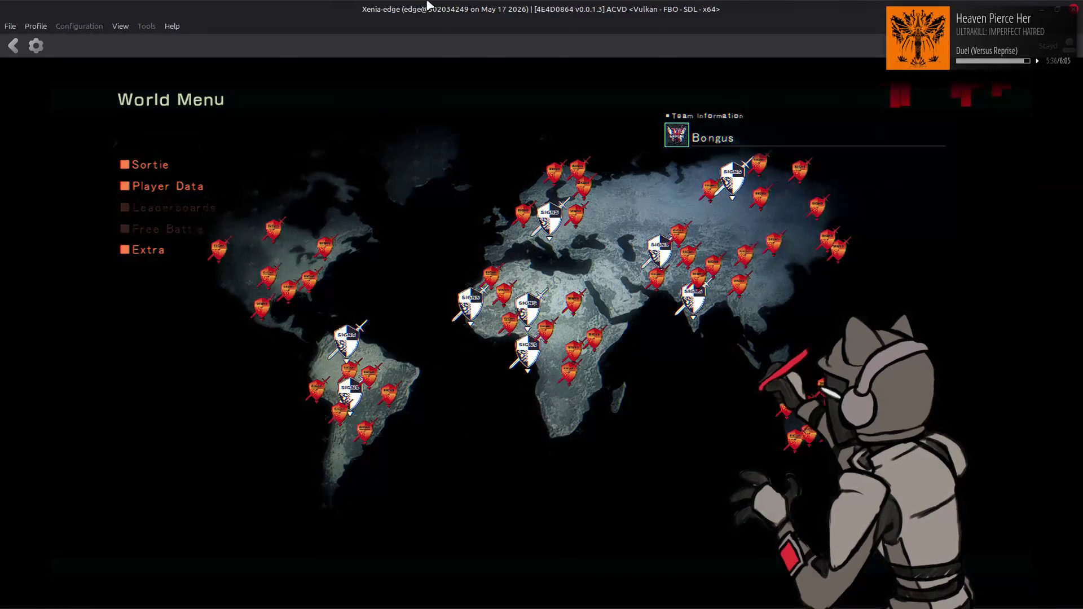
Check the stronger bloom in Xenia's Workshop against the bloomBlurScaleX entry in 010 Editor
key(Return)
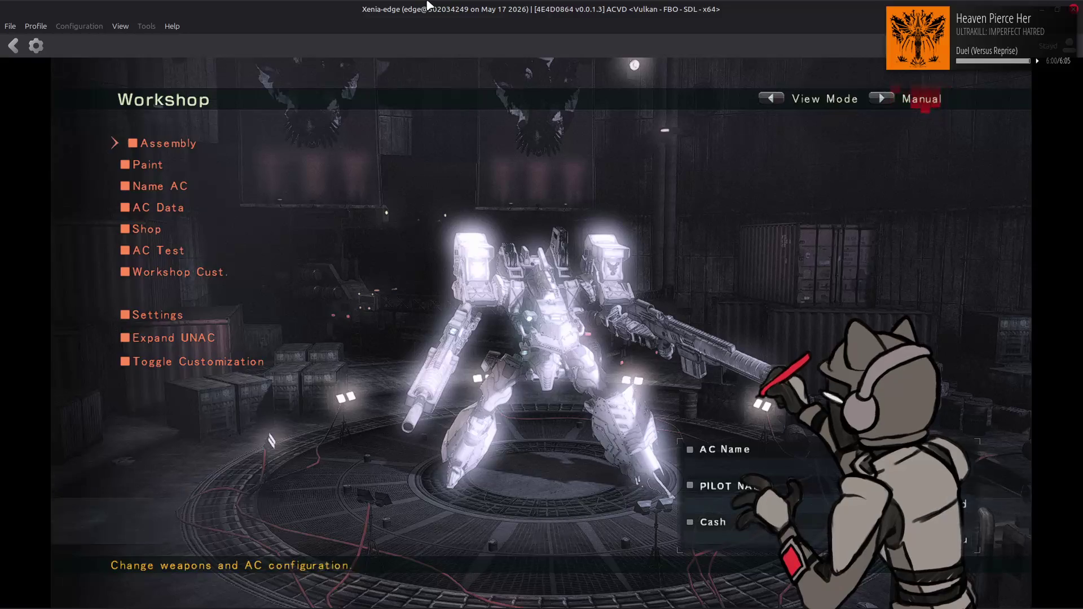
key(alt+Tab)
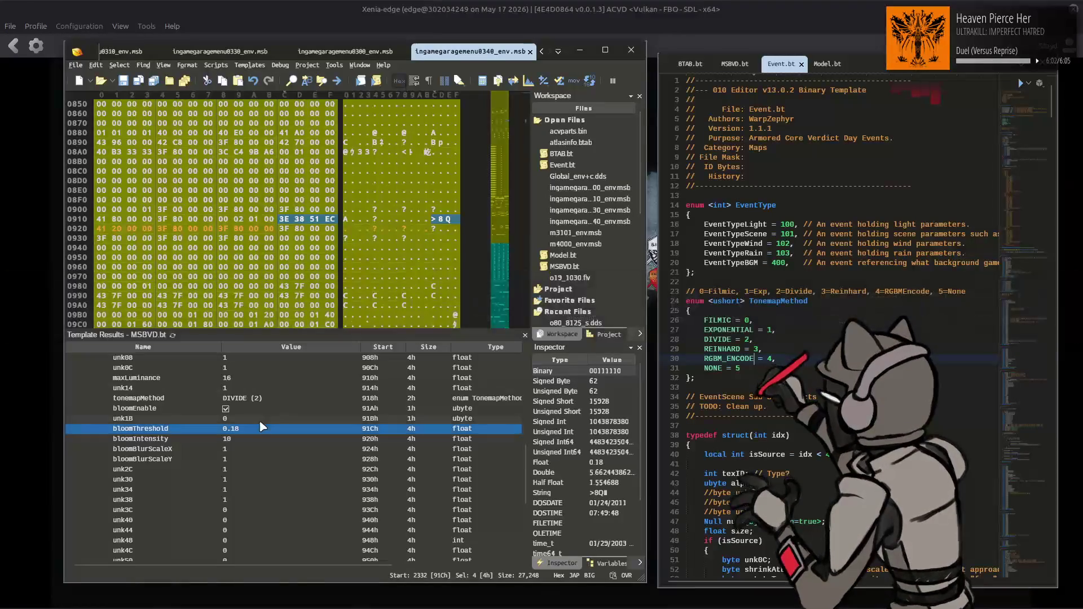
click(260, 453)
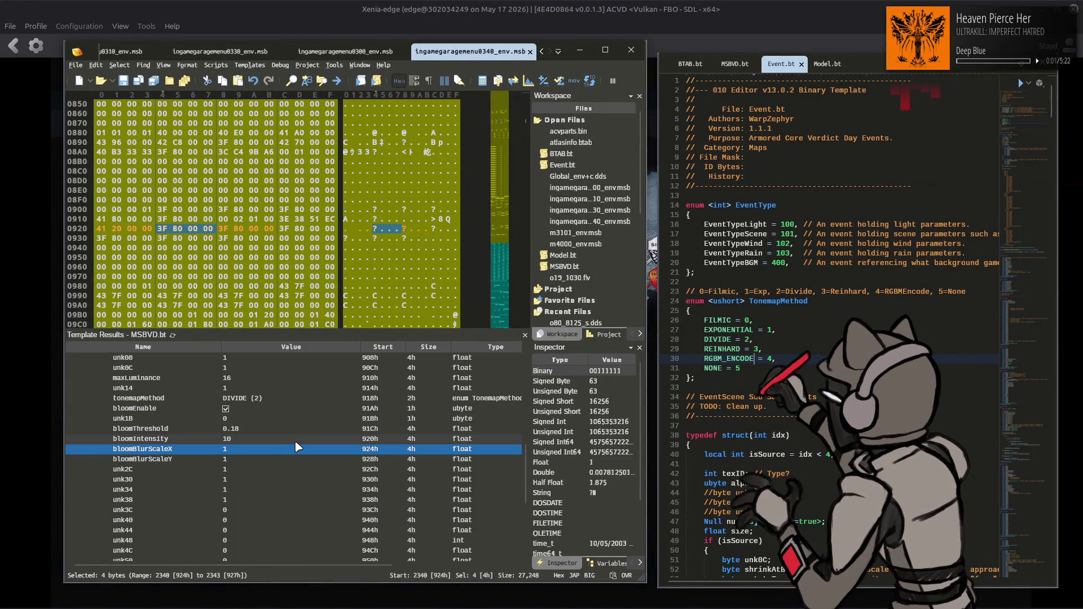
key(alt+Tab)
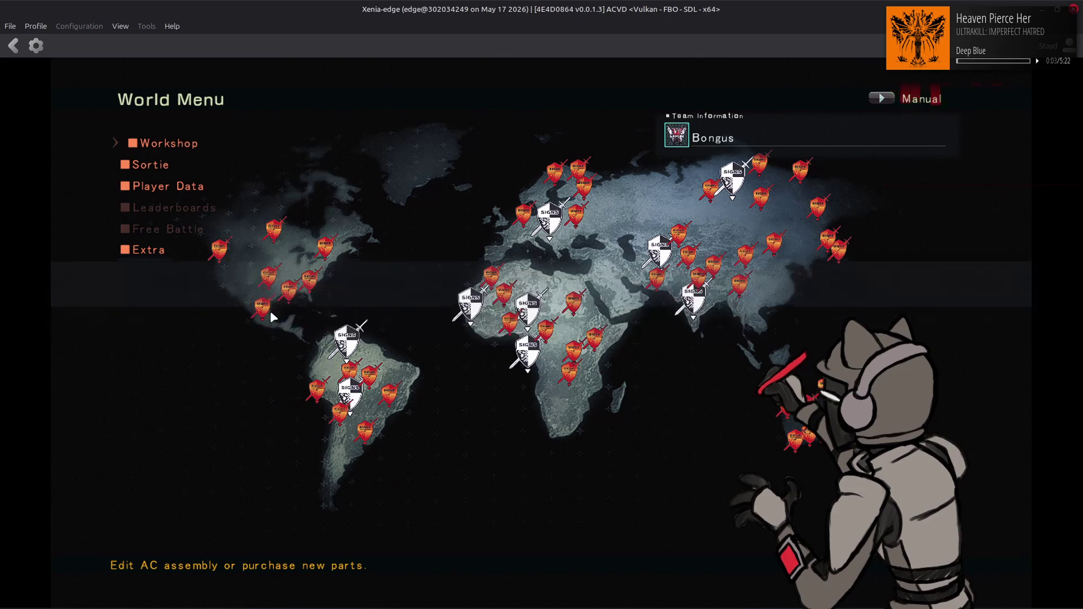
Stop the running title, confirming Yes, and exit Xenia via File > Exit
click(13, 45)
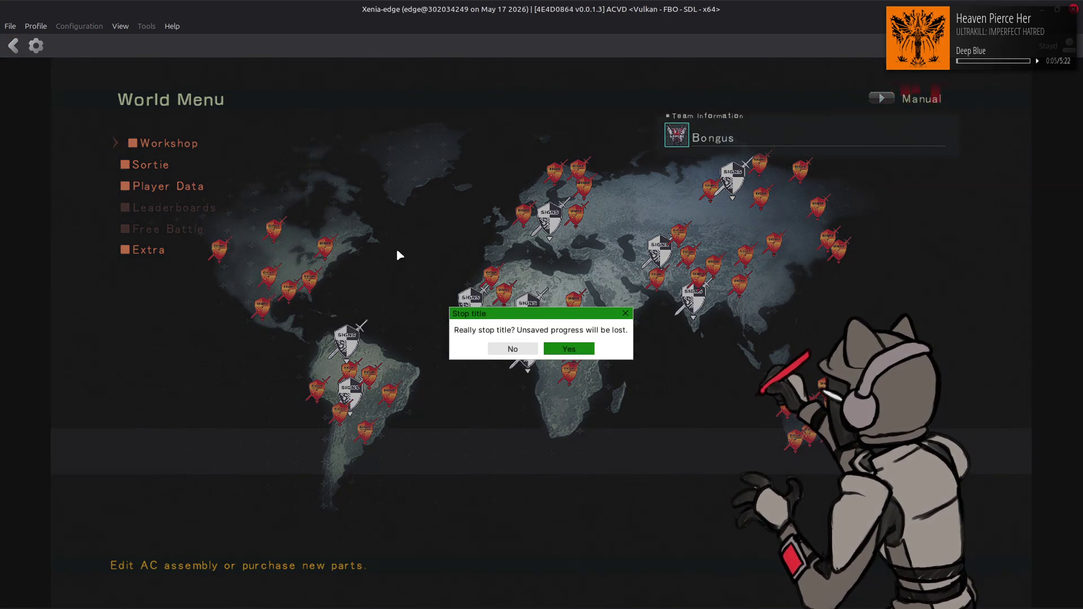
click(568, 349)
click(11, 26)
click(17, 107)
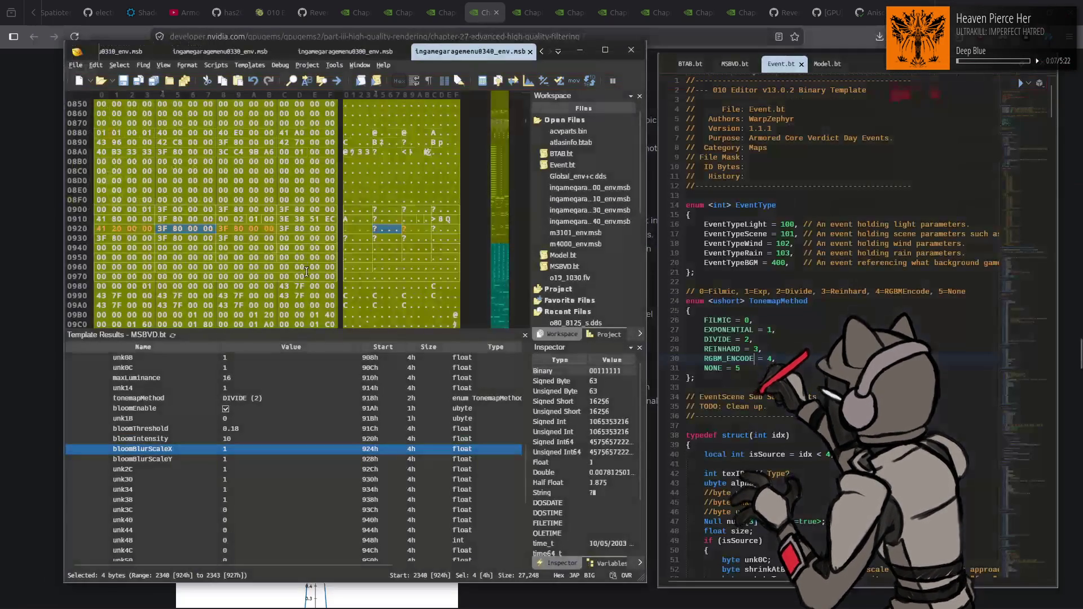
Select bloomIntensity in 010 Editor, then highlight 'Shannon-Nyquist' in Chapter 27's Implementation paragraph
click(265, 438)
key(alt+Tab)
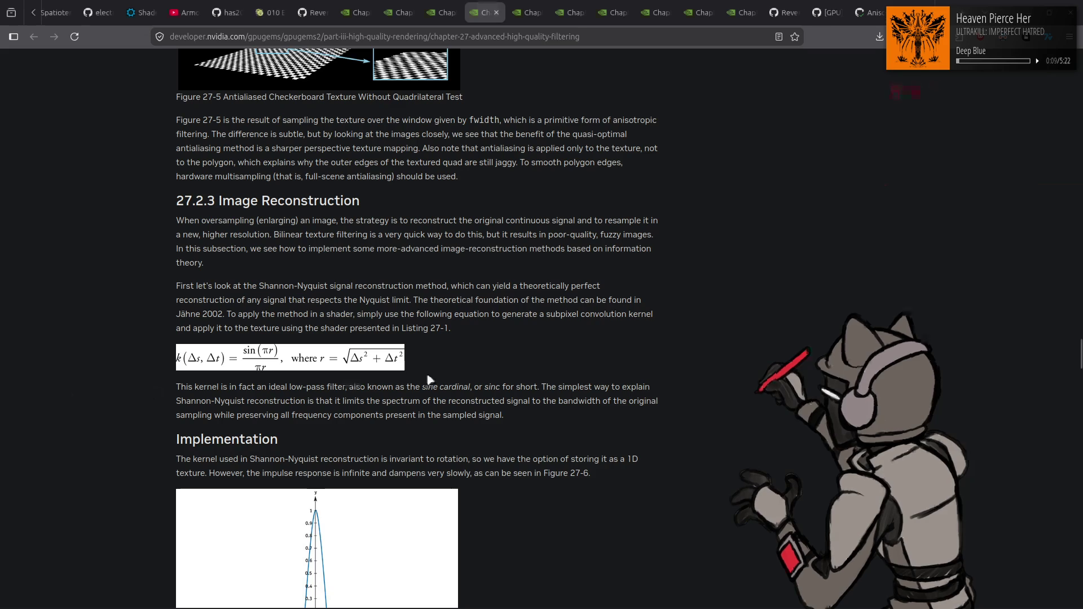
scroll(604, 314, down, 3)
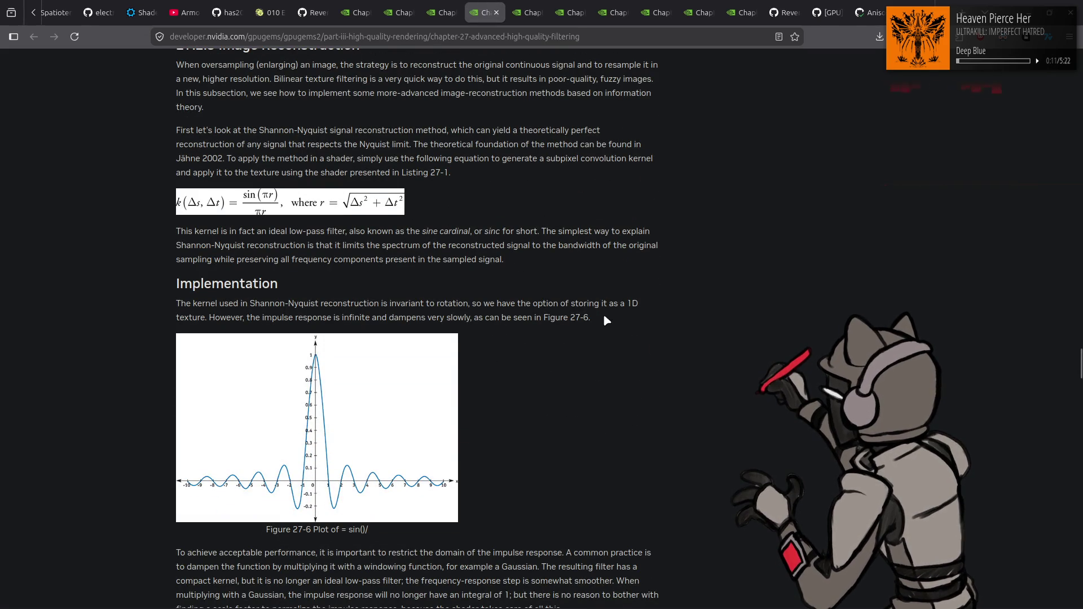
drag(250, 302, 337, 303)
click(624, 346)
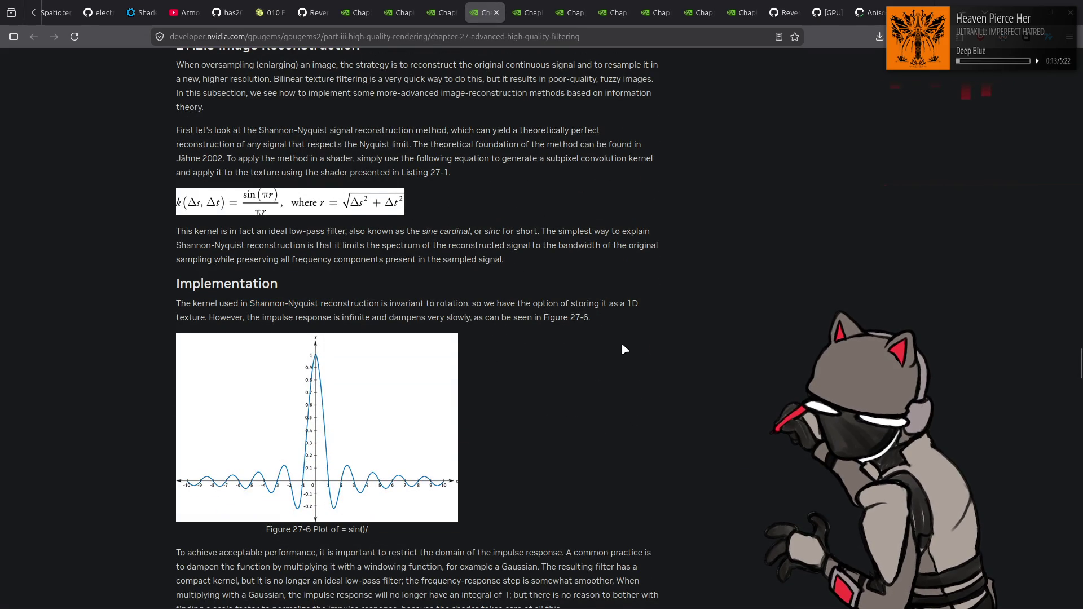
Read Chapter 27's filtering sections down to the References, then close its tab
scroll(630, 331, down, 5)
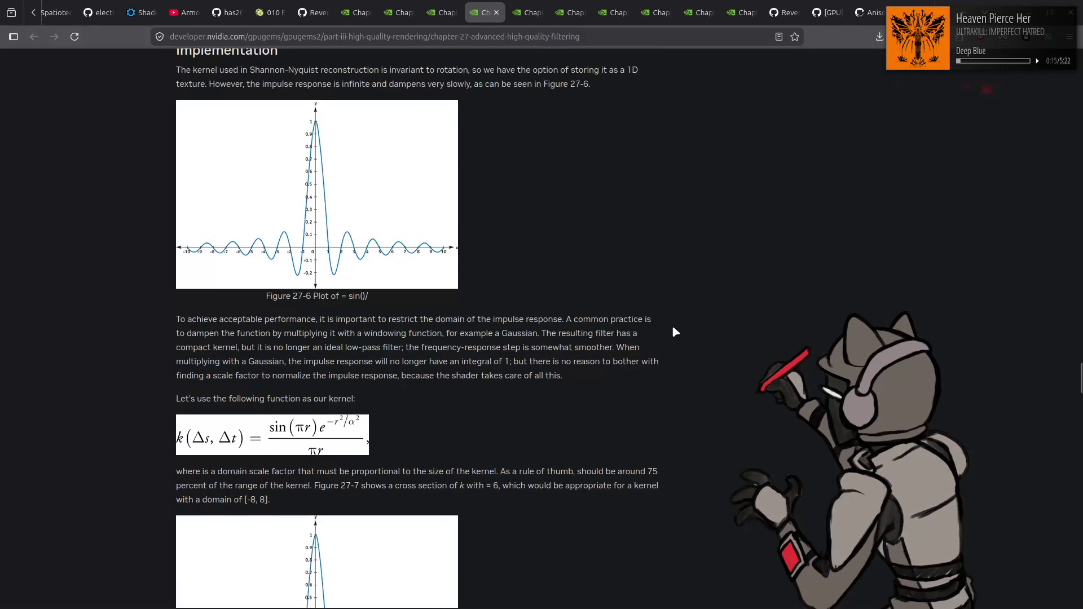
scroll(683, 333, down, 3)
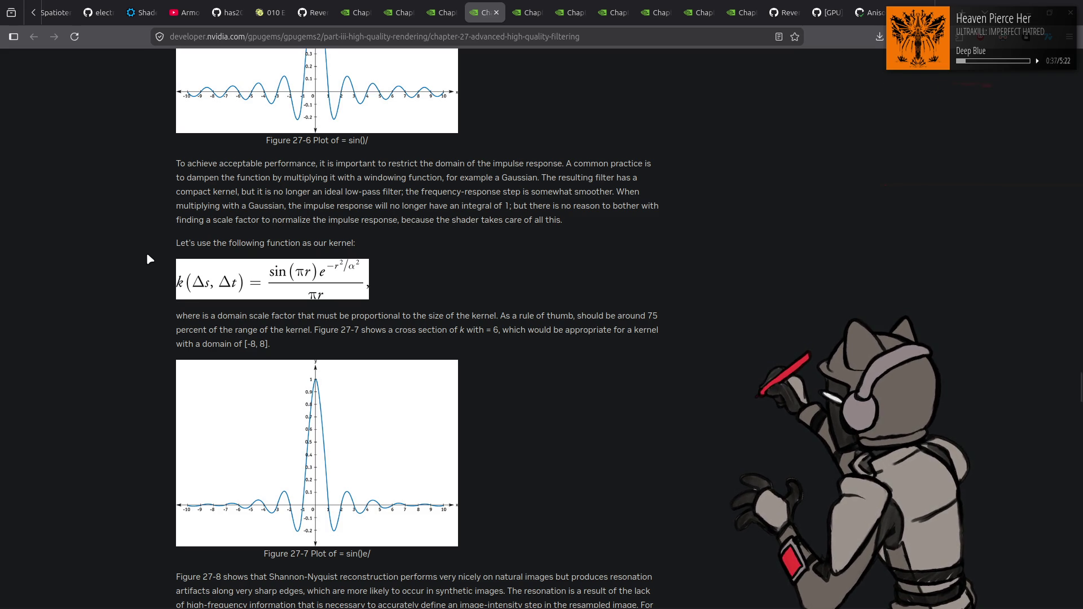
scroll(147, 255, down, 6)
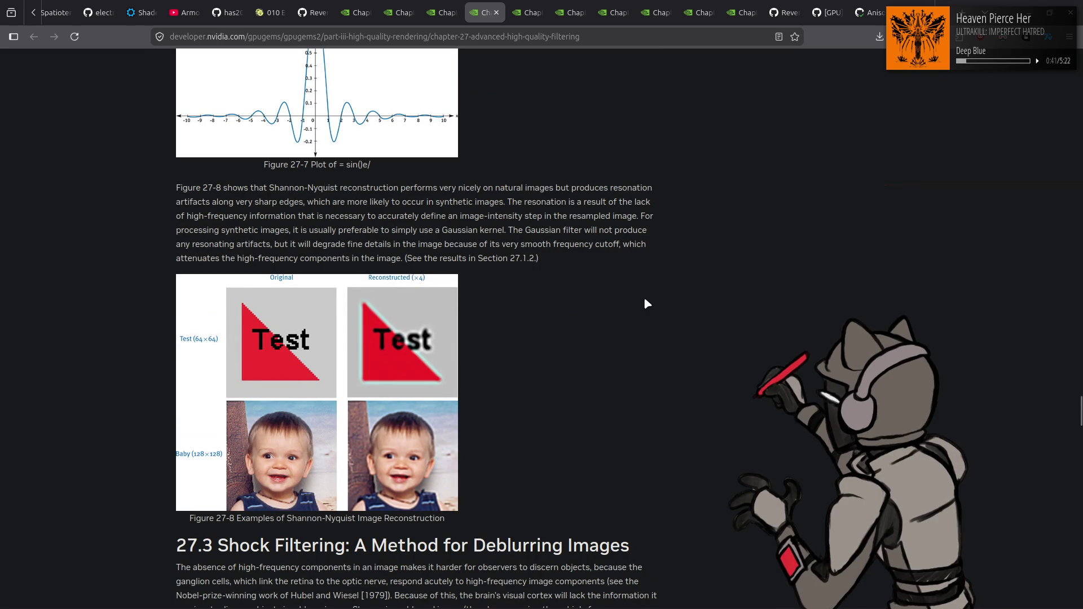
scroll(645, 299, down, 7)
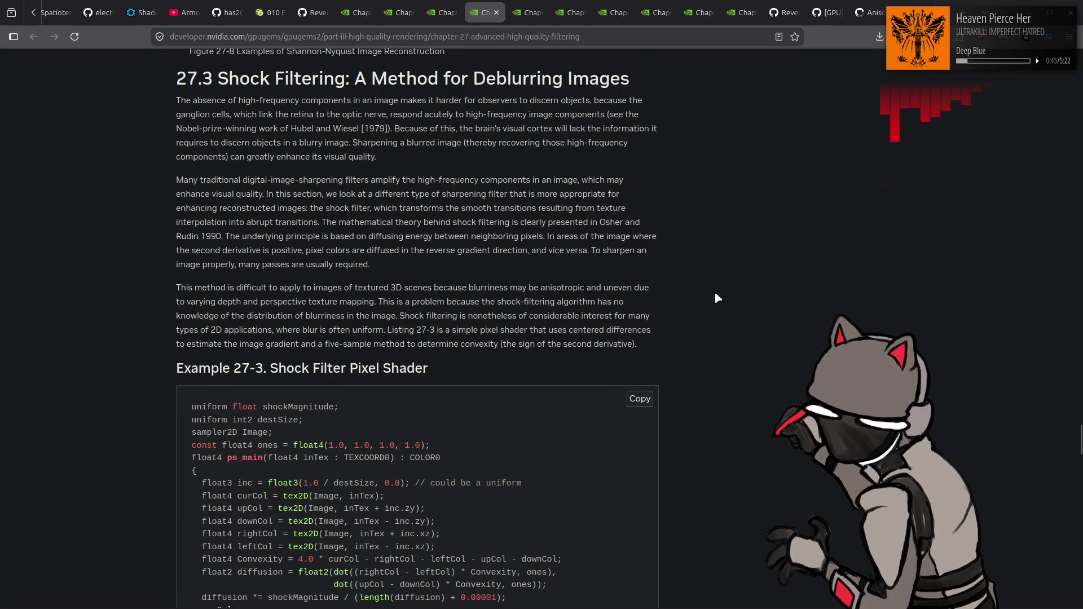
scroll(715, 294, down, 4)
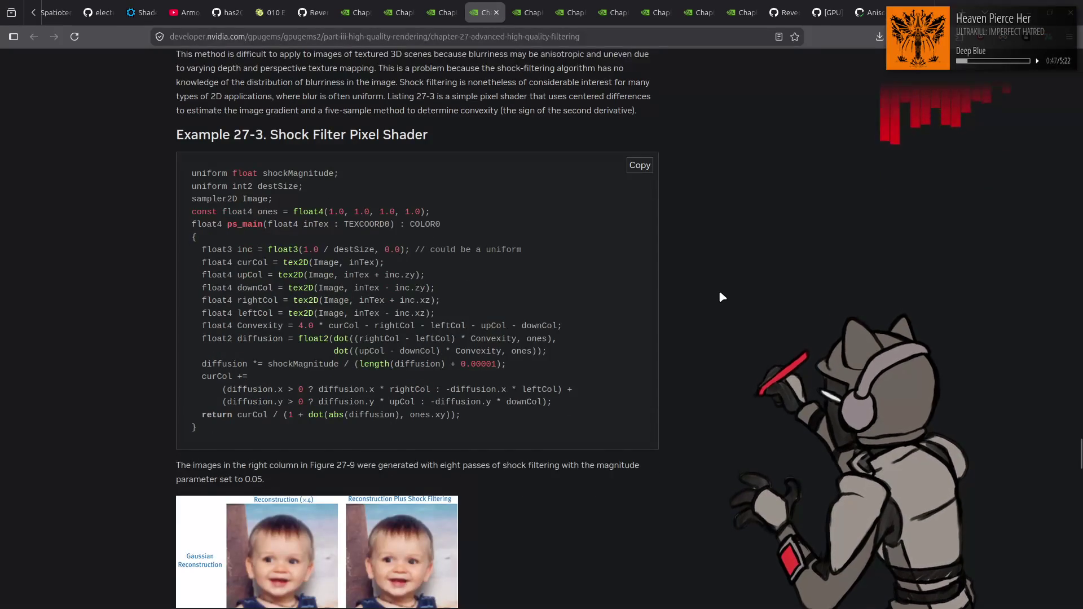
scroll(720, 293, down, 12)
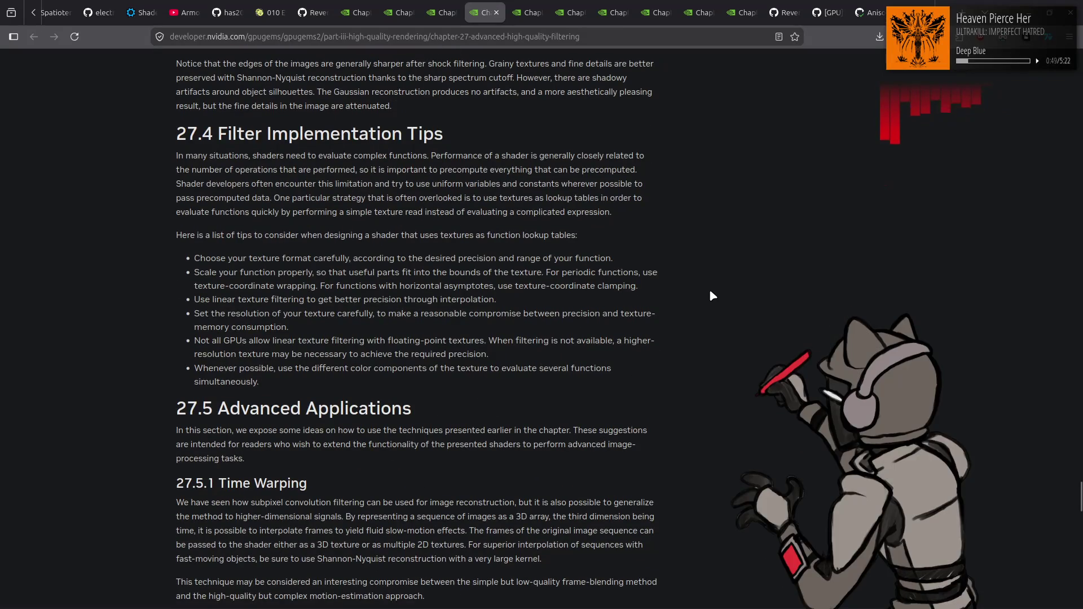
scroll(712, 295, down, 4)
scroll(712, 296, down, 3)
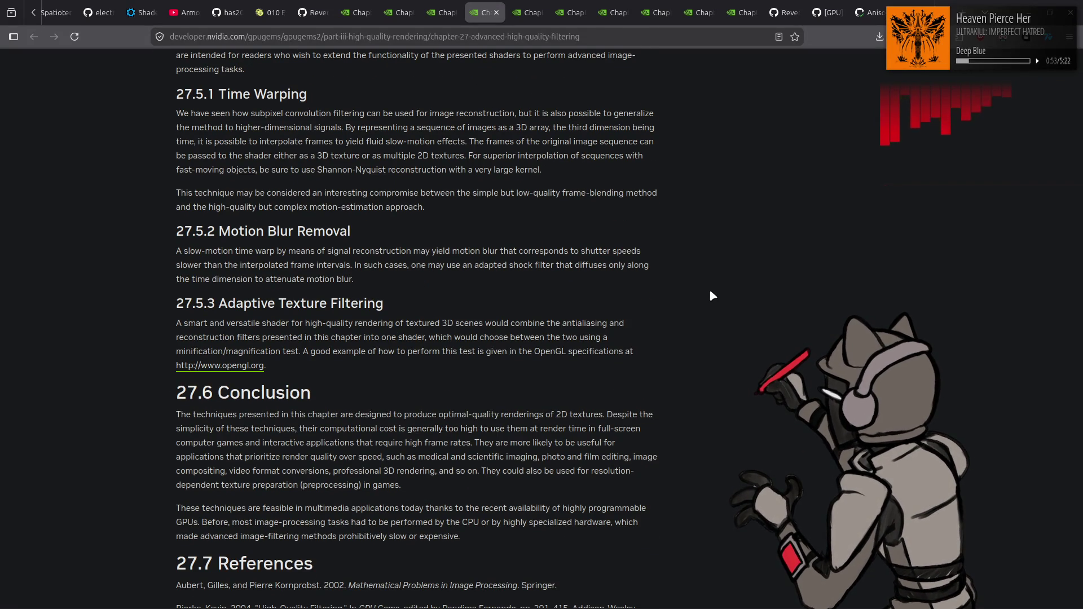
scroll(724, 295, down, 4)
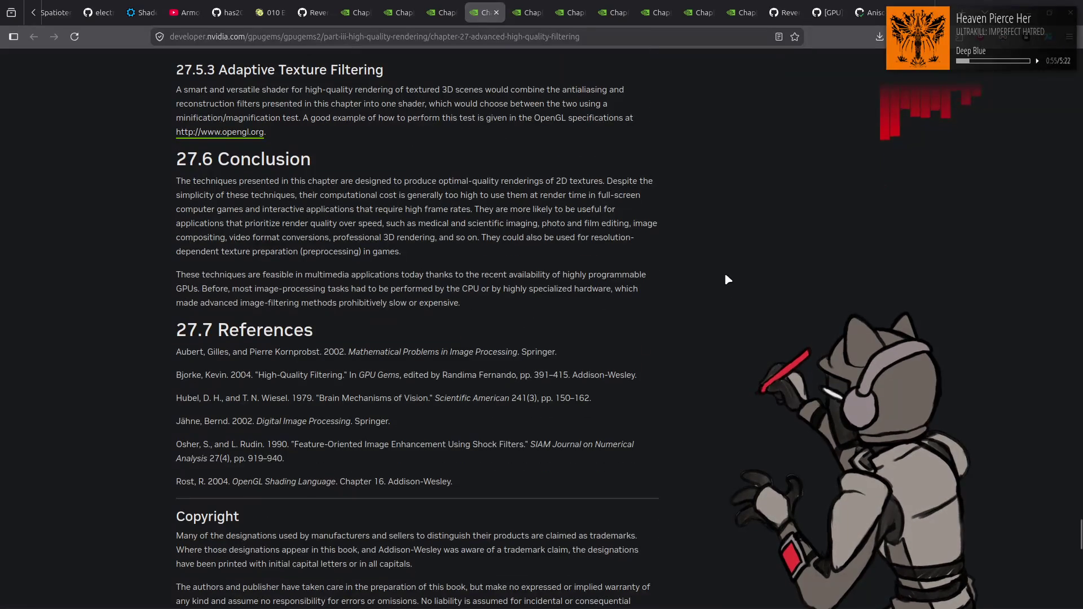
click(496, 12)
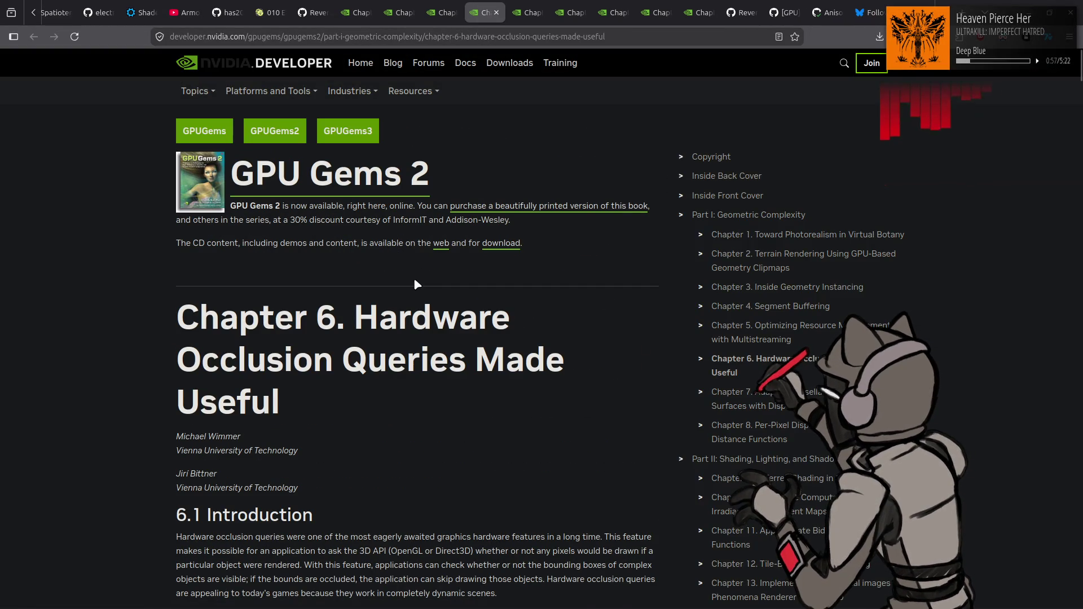
Read the occlusion queries chapter past section 6.5.1 and Figure 6-2 to section 6.5.2
scroll(542, 293, down, 4)
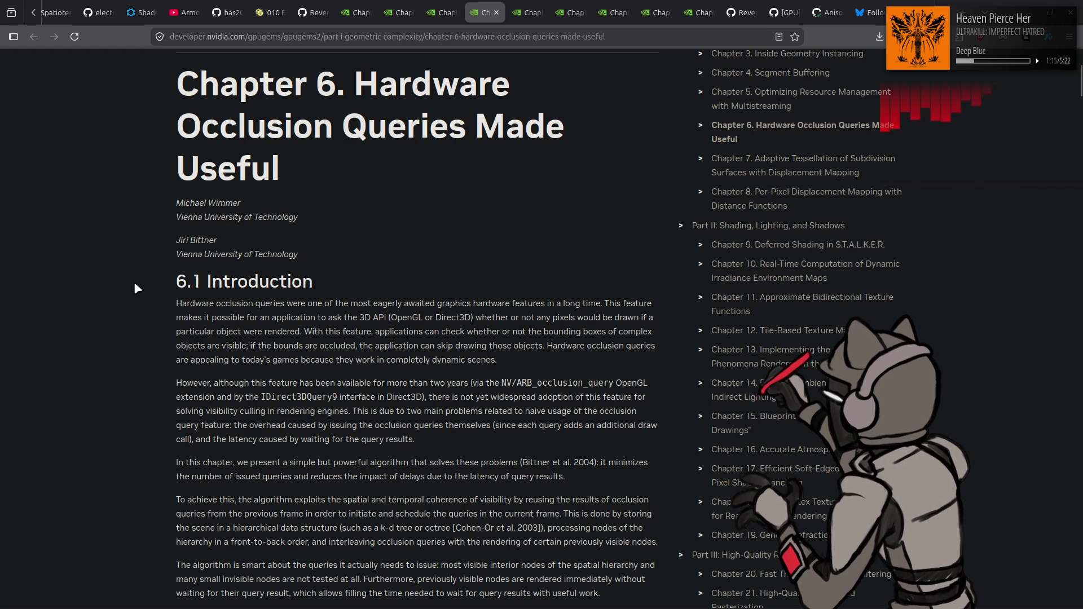
scroll(138, 292, down, 3)
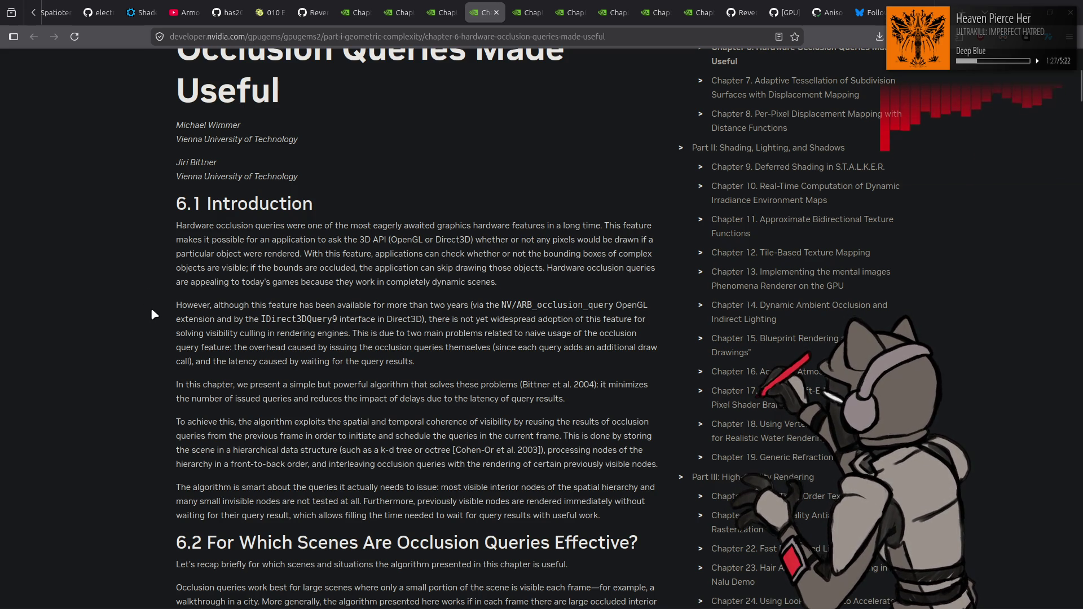
scroll(152, 314, down, 3)
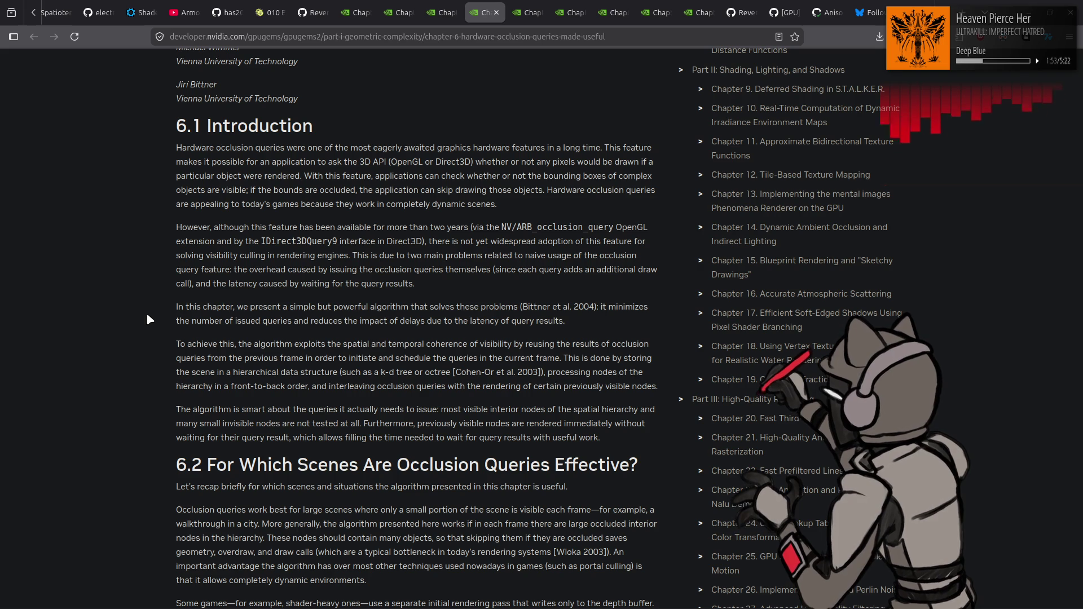
scroll(149, 319, down, 4)
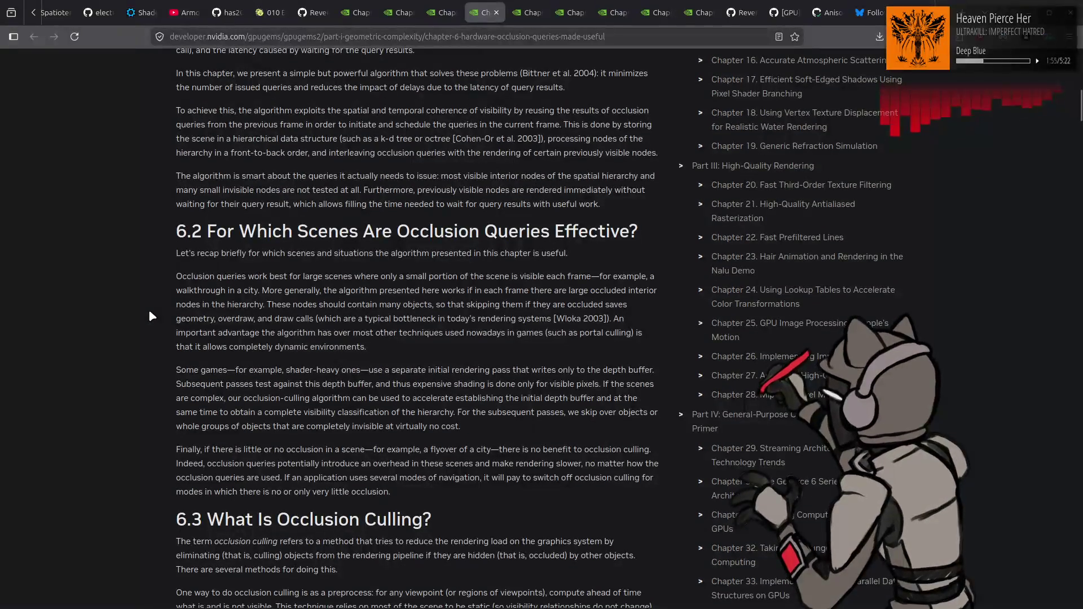
scroll(151, 316, down, 3)
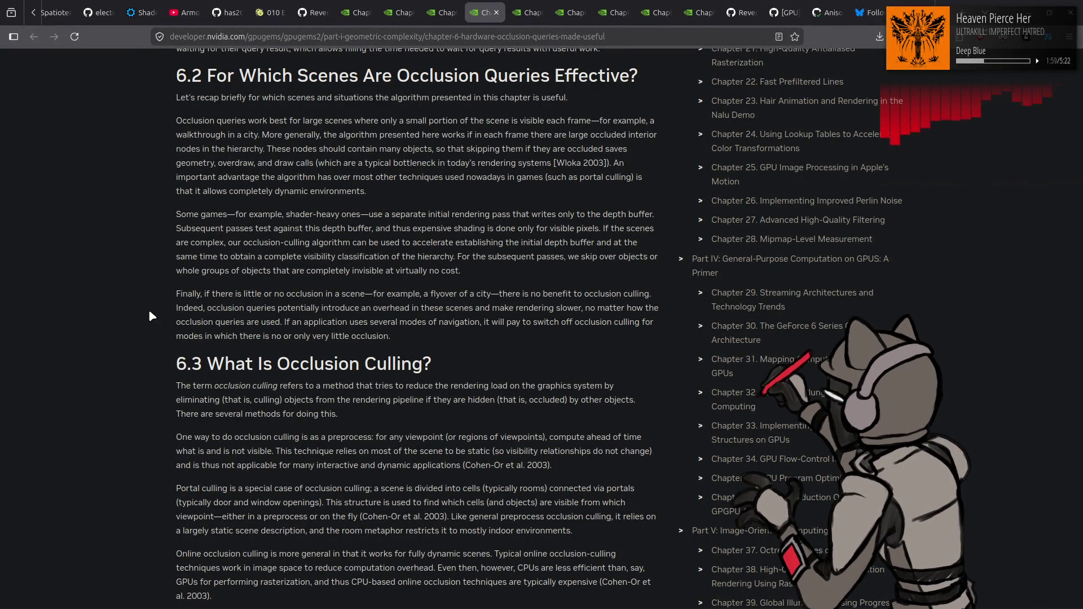
scroll(151, 316, down, 4)
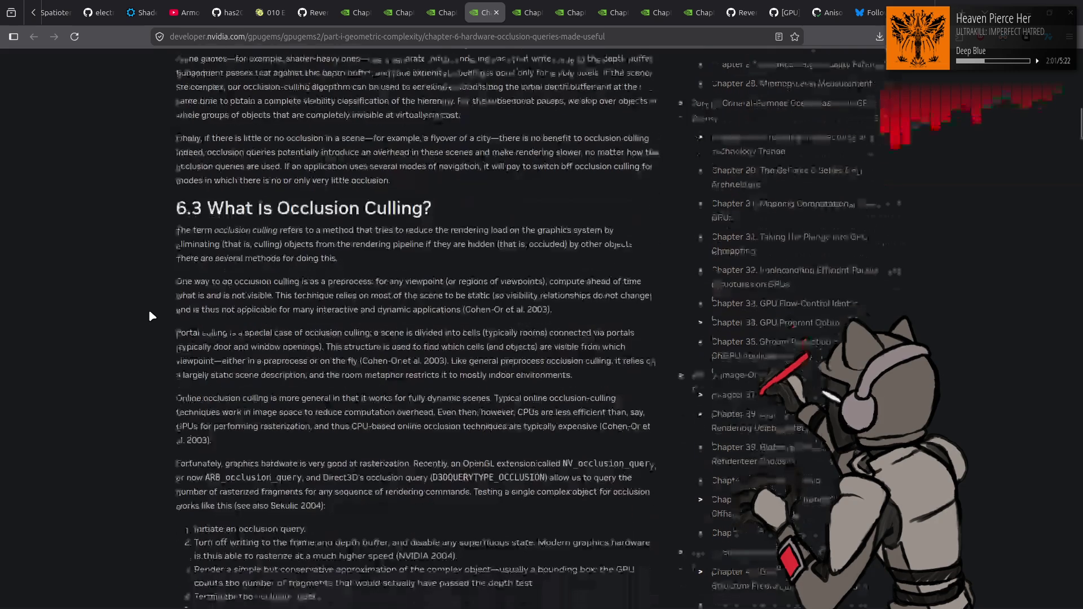
scroll(151, 316, down, 8)
scroll(151, 316, down, 1)
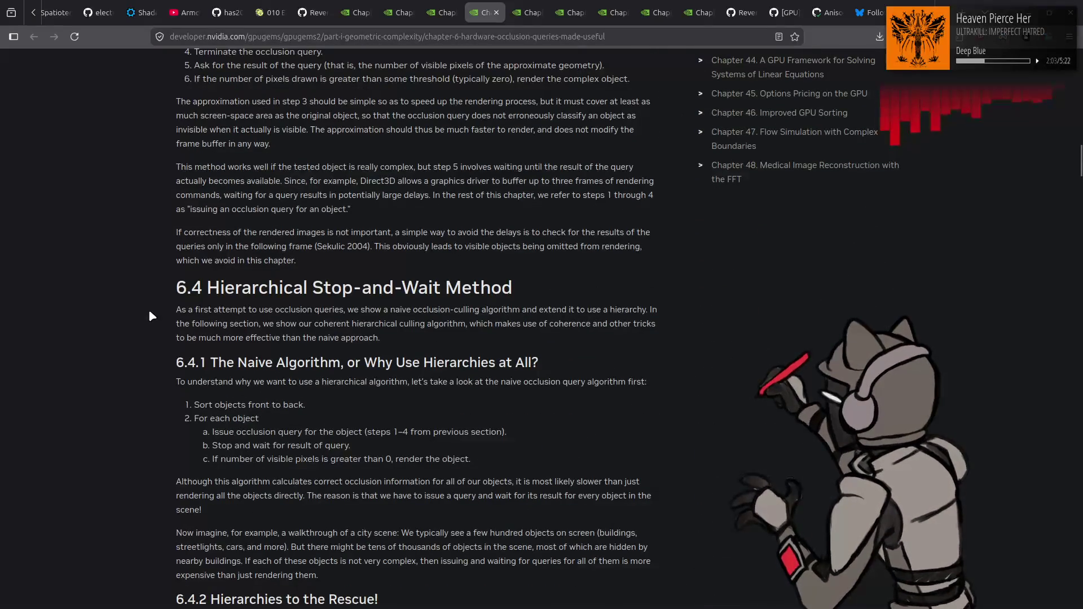
scroll(152, 315, down, 3)
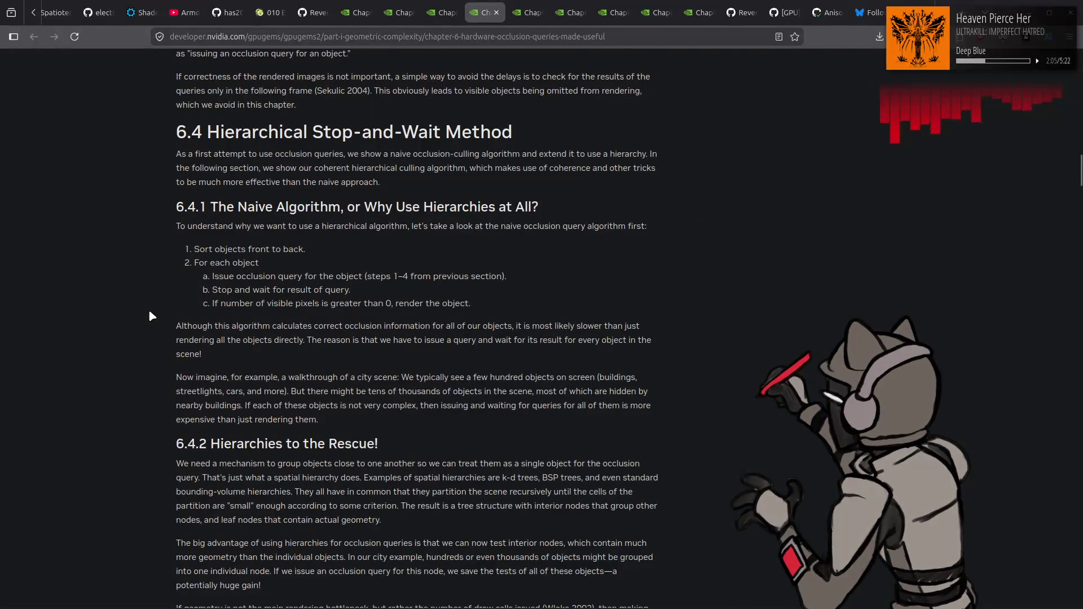
scroll(151, 316, down, 14)
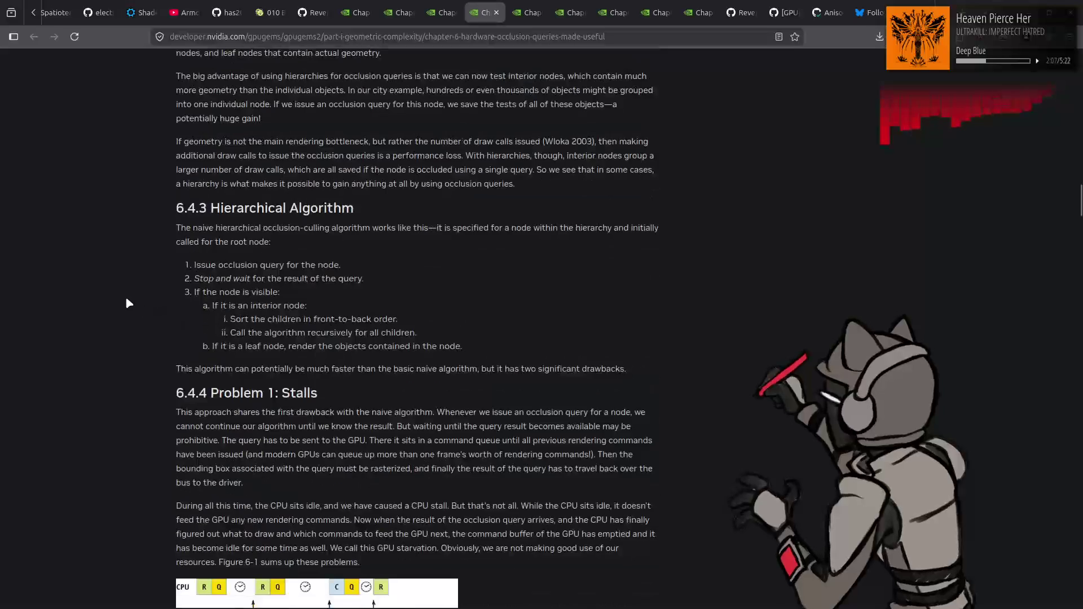
scroll(127, 303, down, 6)
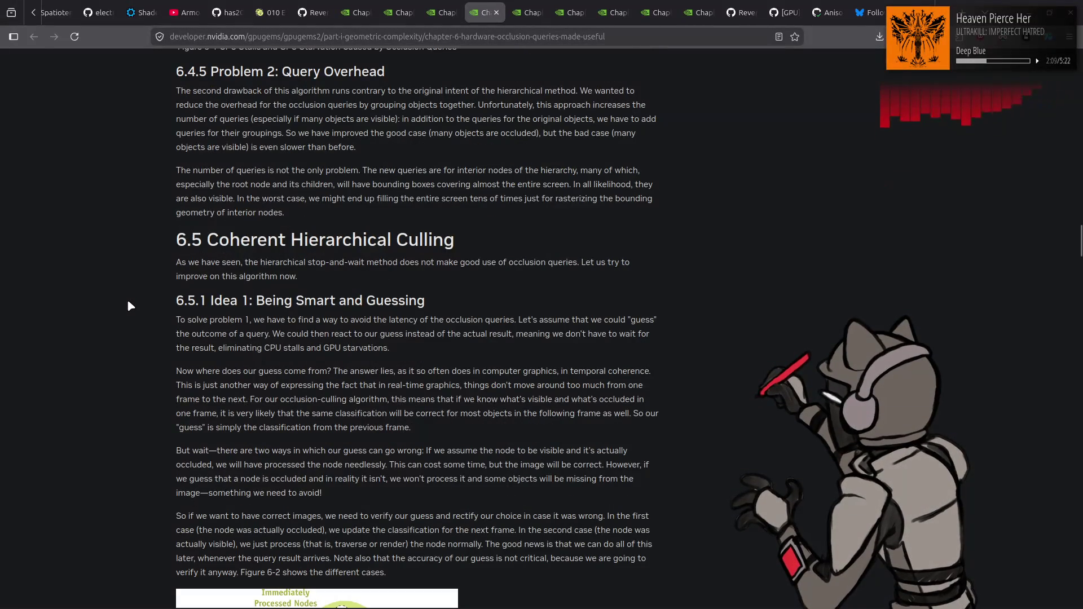
scroll(130, 305, down, 5)
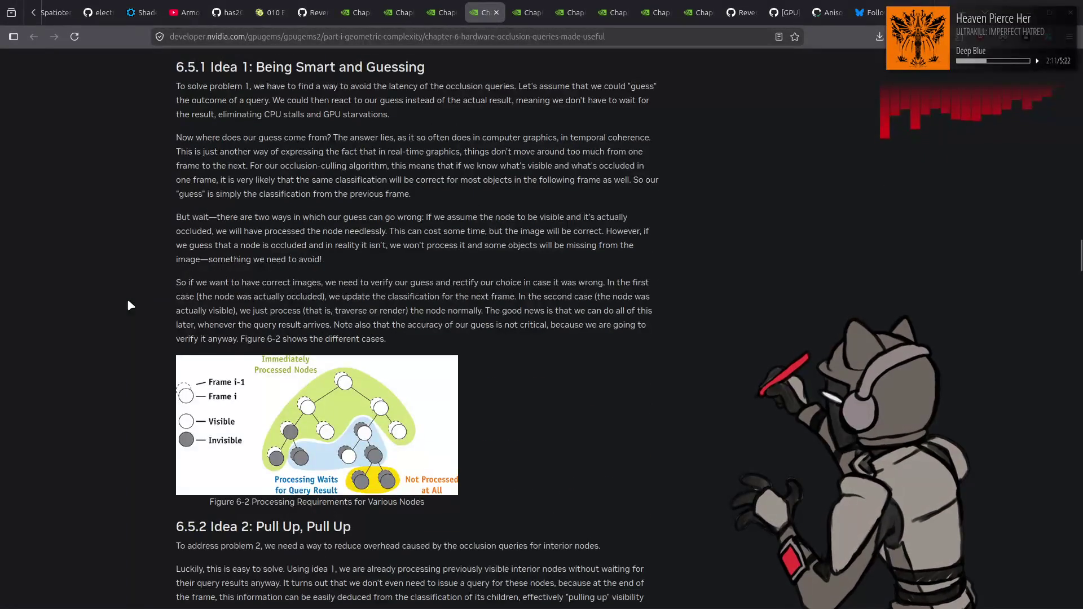